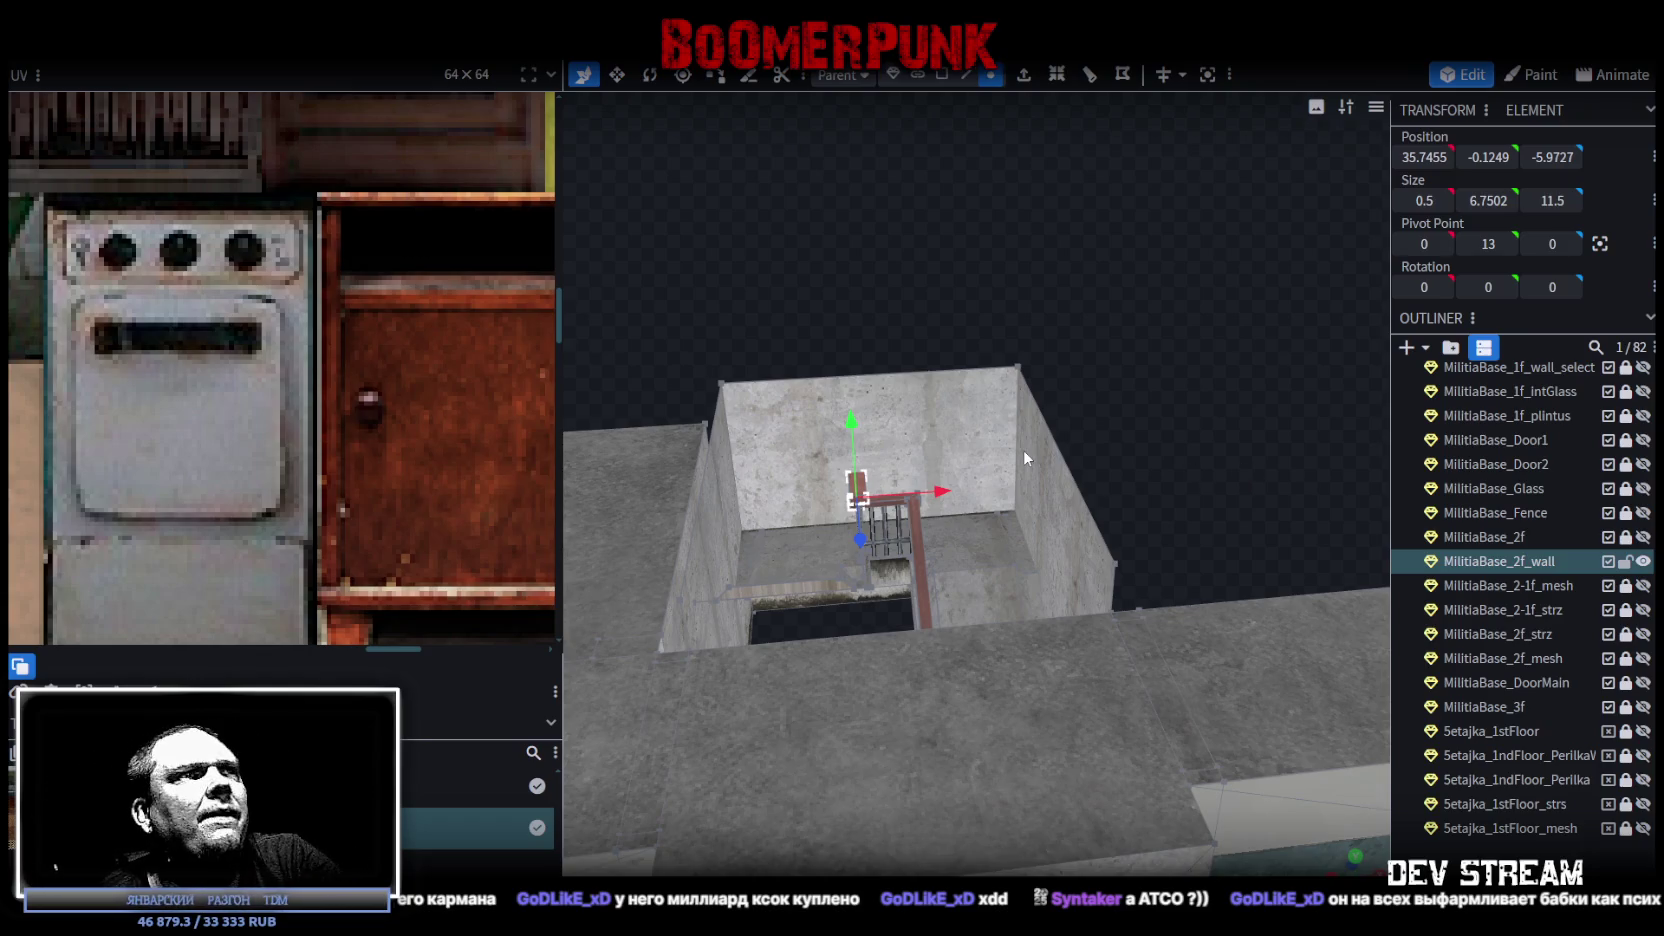
Export the model as FBX, overwriting Build0Tutor.fbx in the Buildings folder.
scroll(1023, 448, up, 3)
mouse_move(1002, 434)
mouse_down()
mouse_move(861, 413)
mouse_move(903, 390)
mouse_up()
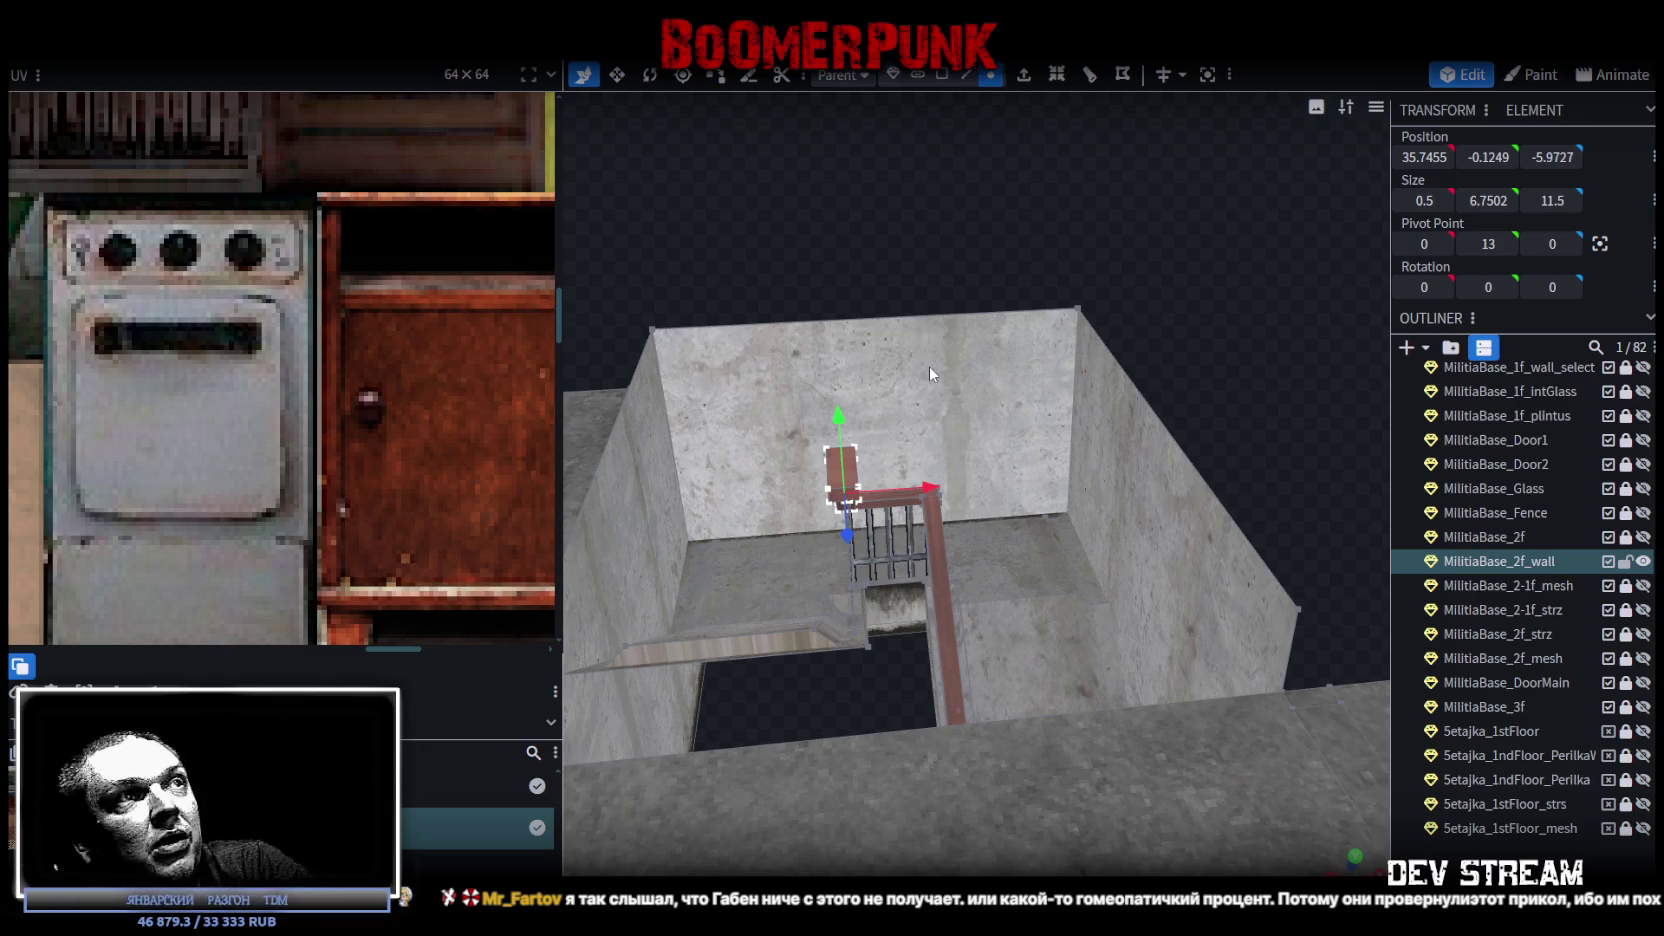
drag(967, 352, 994, 519)
scroll(994, 519, down, 3)
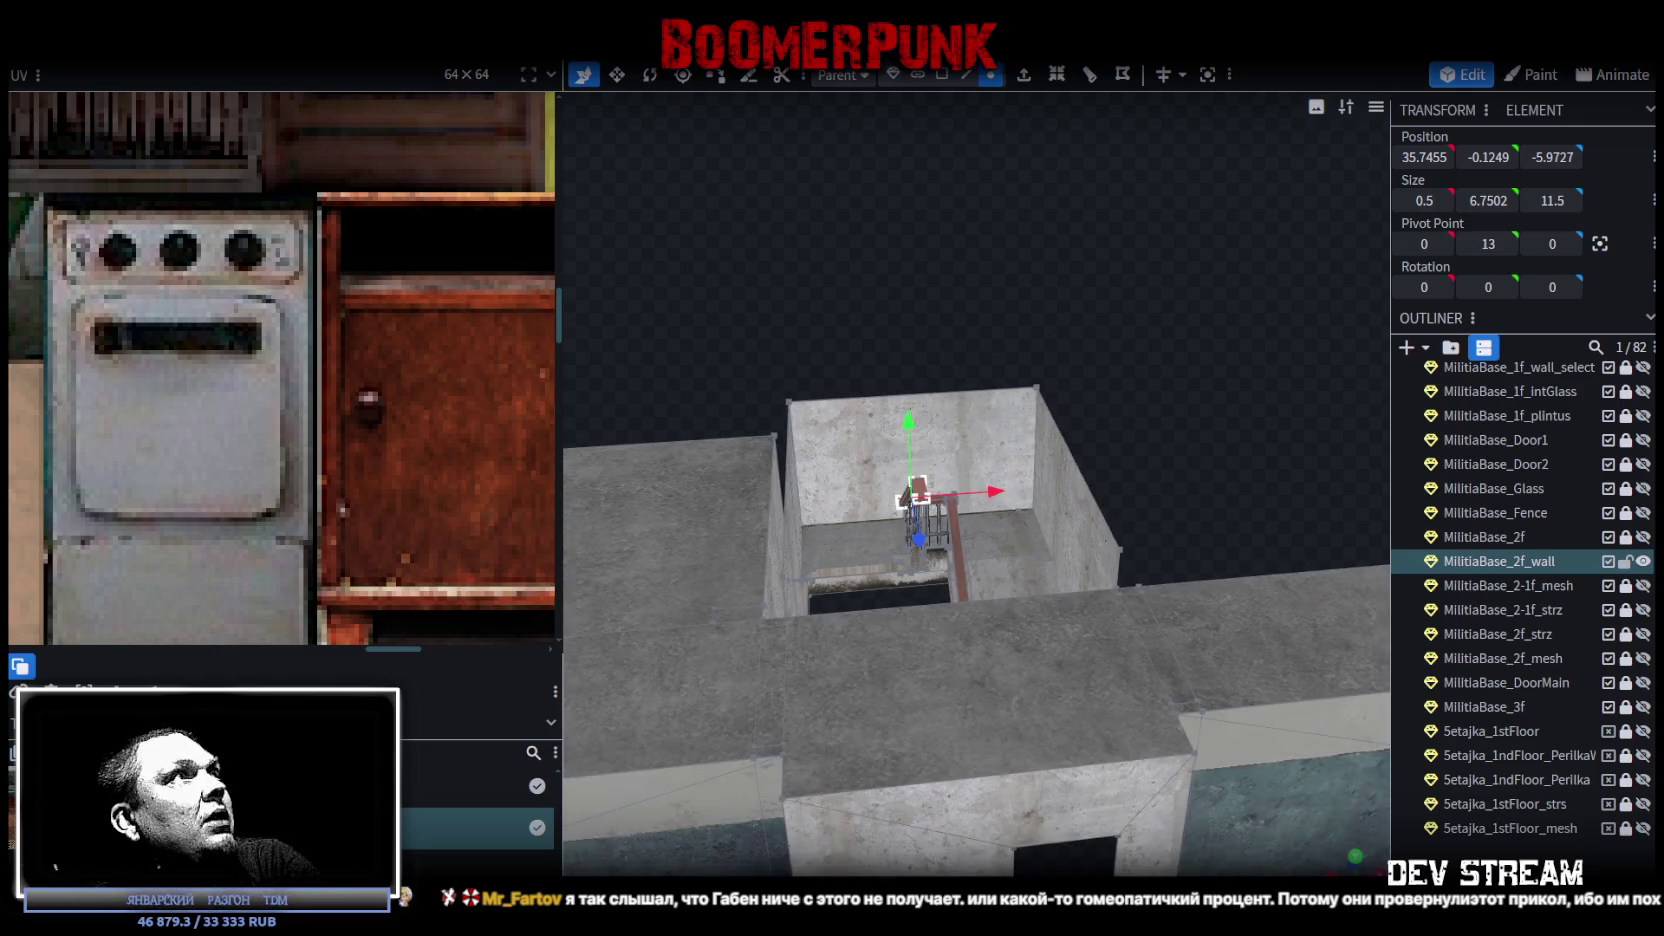
click(150, 45)
mouse_move(221, 396)
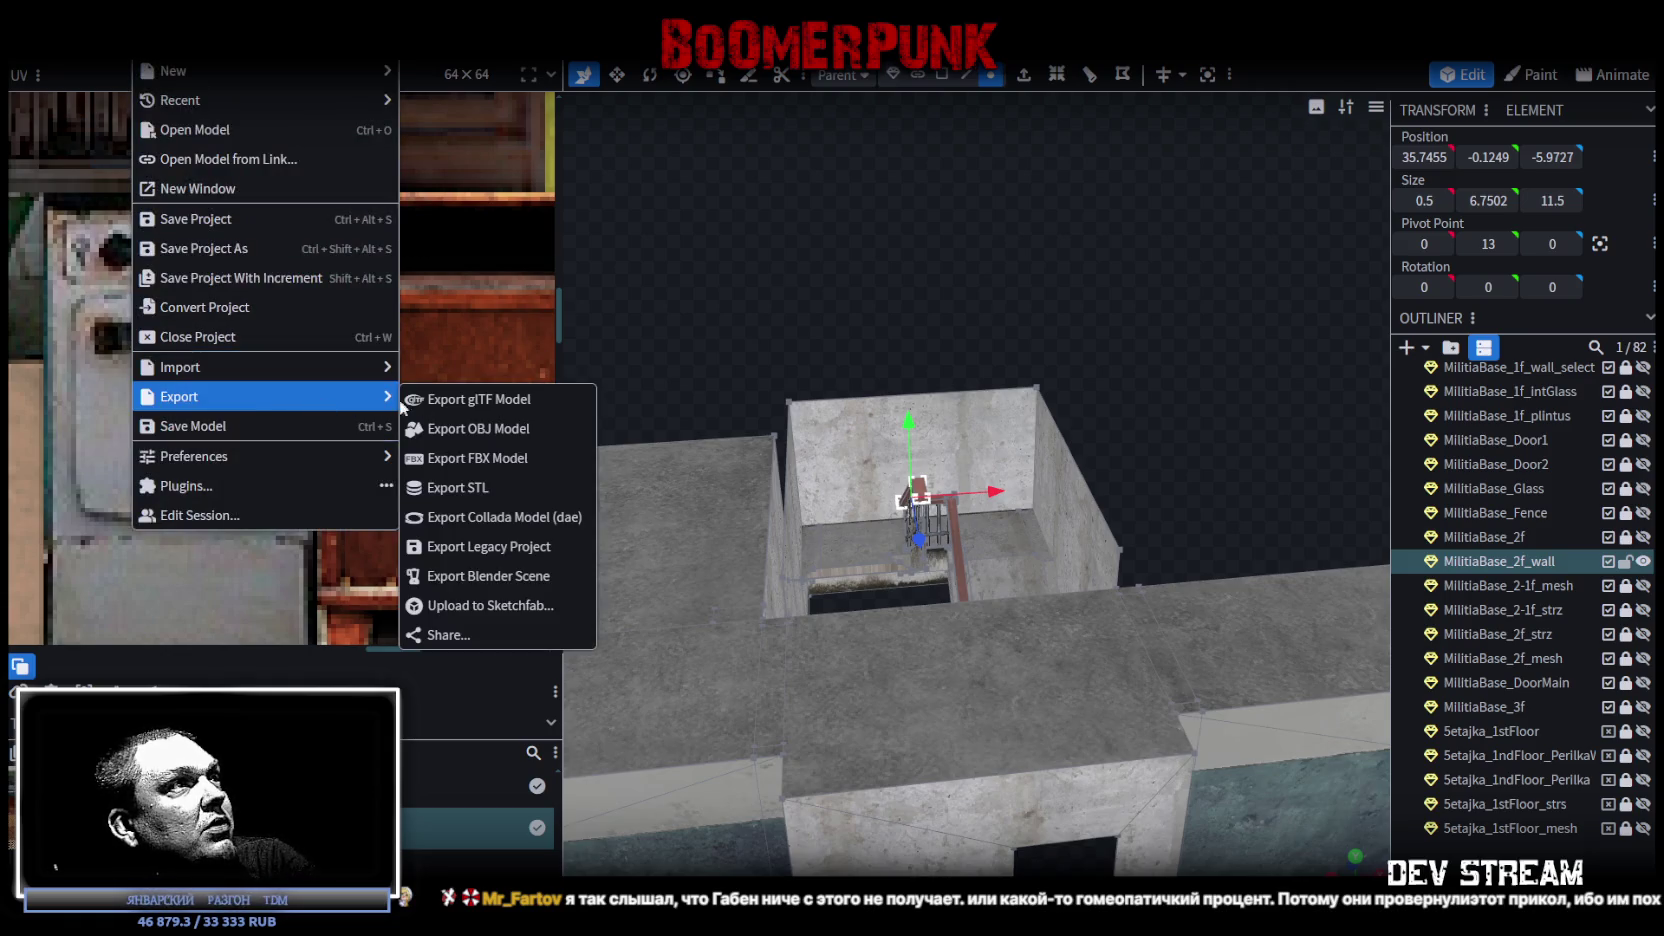
click(488, 460)
click(882, 280)
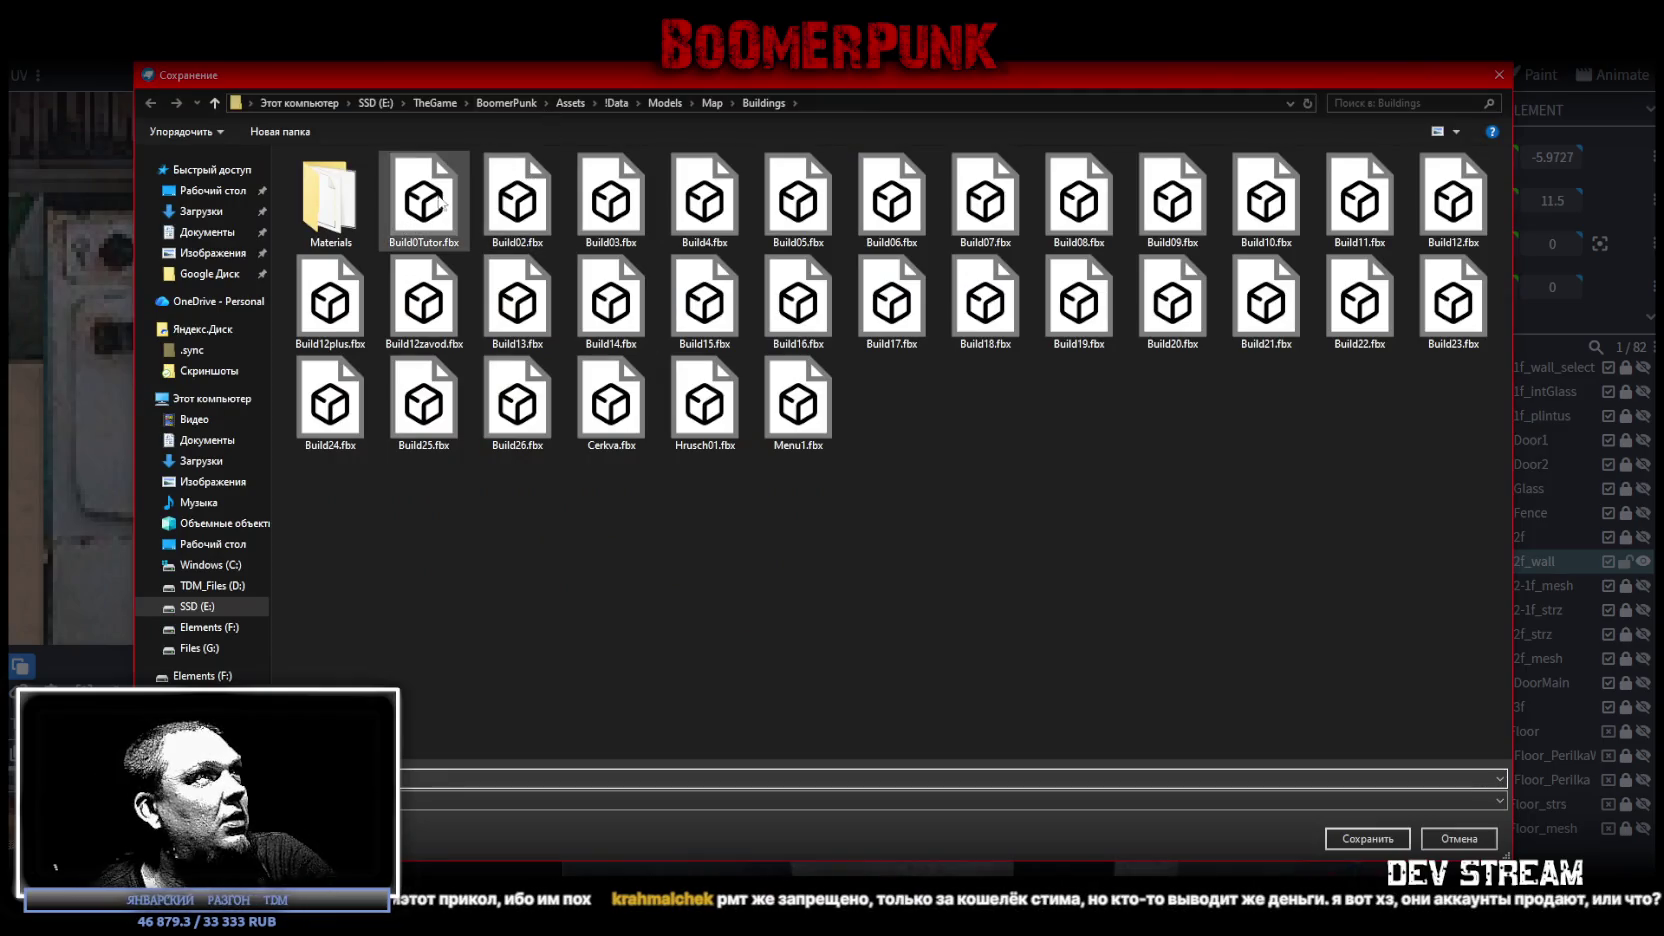
double_click(416, 207)
click(882, 478)
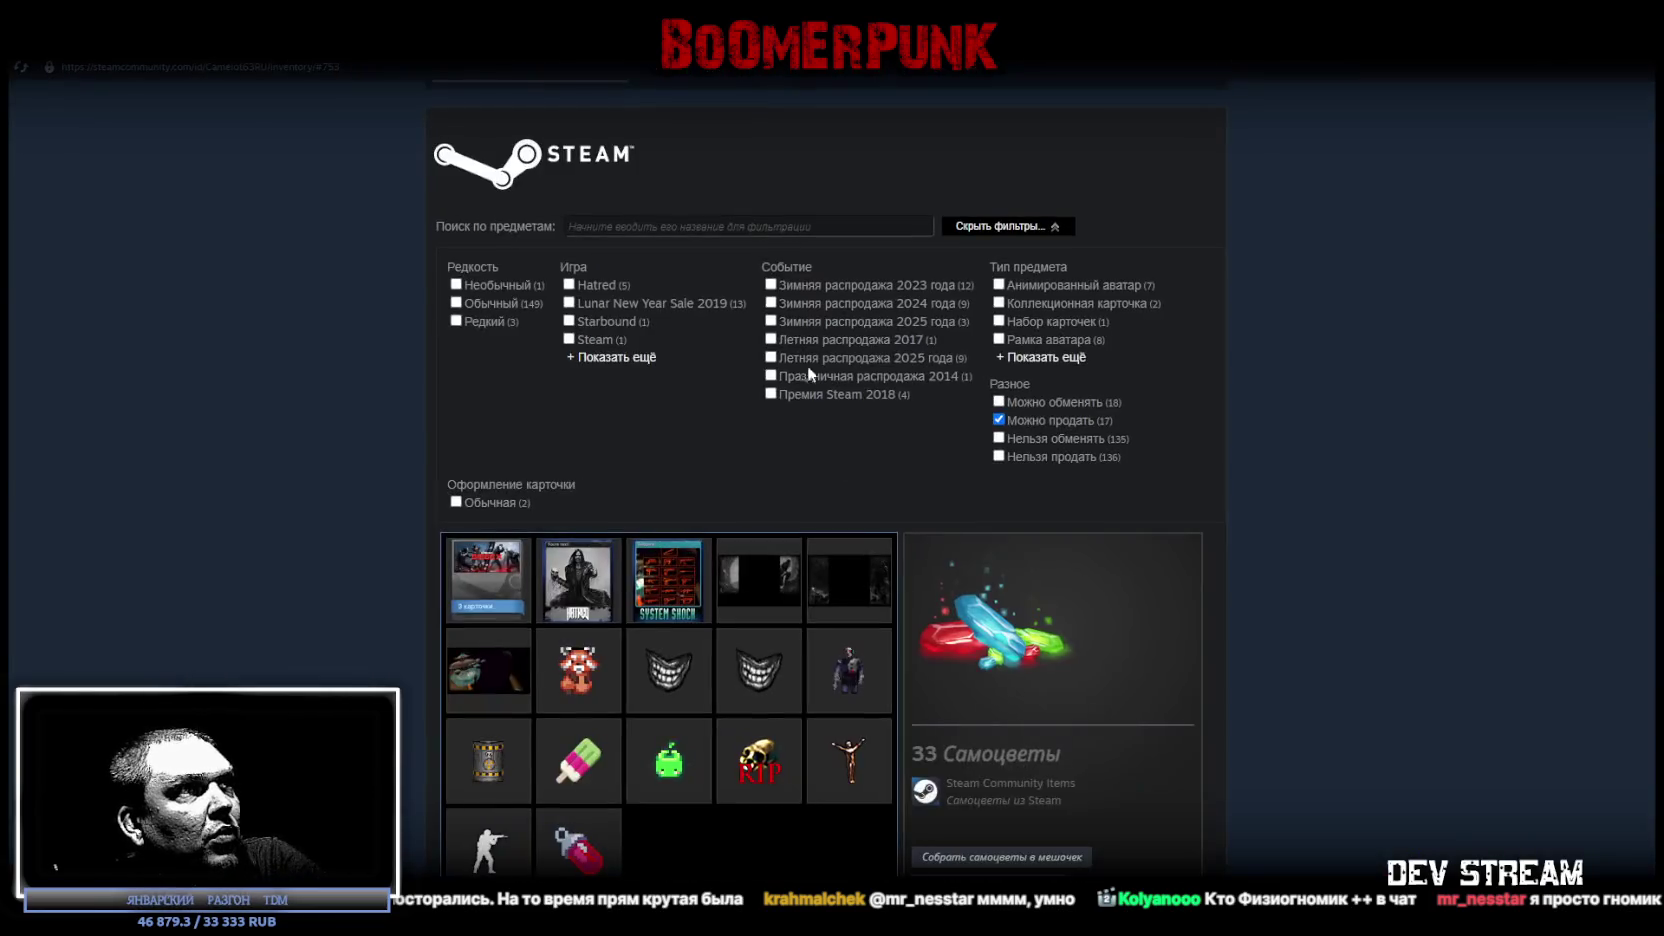
Open the :cozycastondeath: RIP emoticon's sale form and enter a buyer price of 5.
scroll(878, 575, down, 3)
click(759, 532)
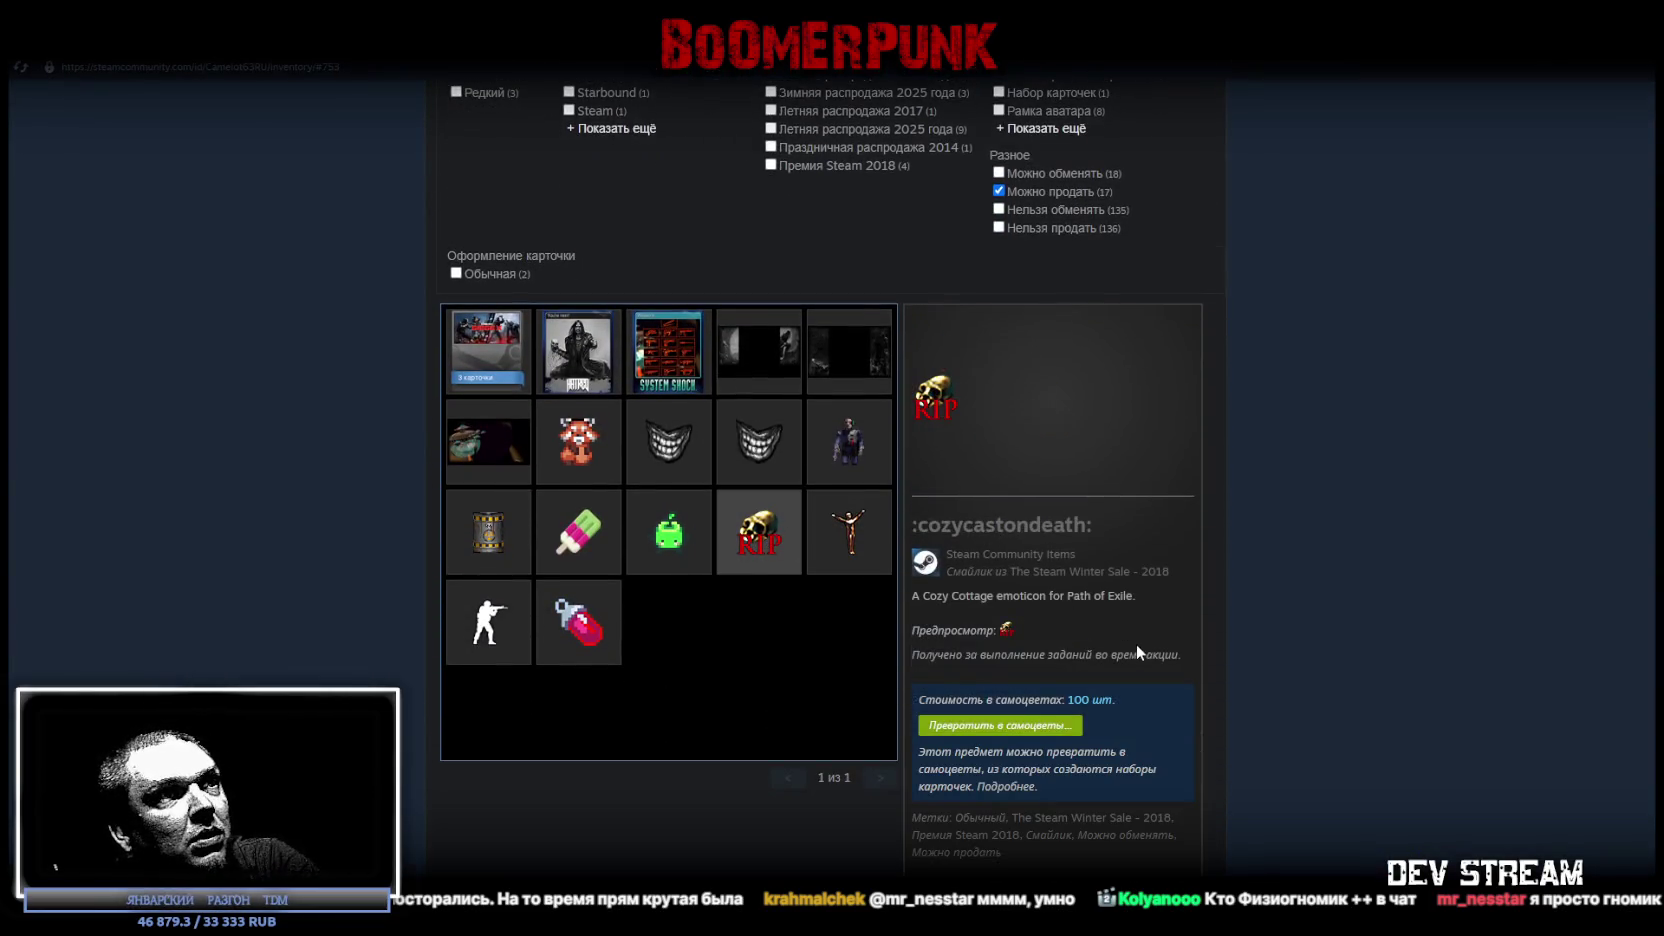
scroll(1138, 648, down, 2)
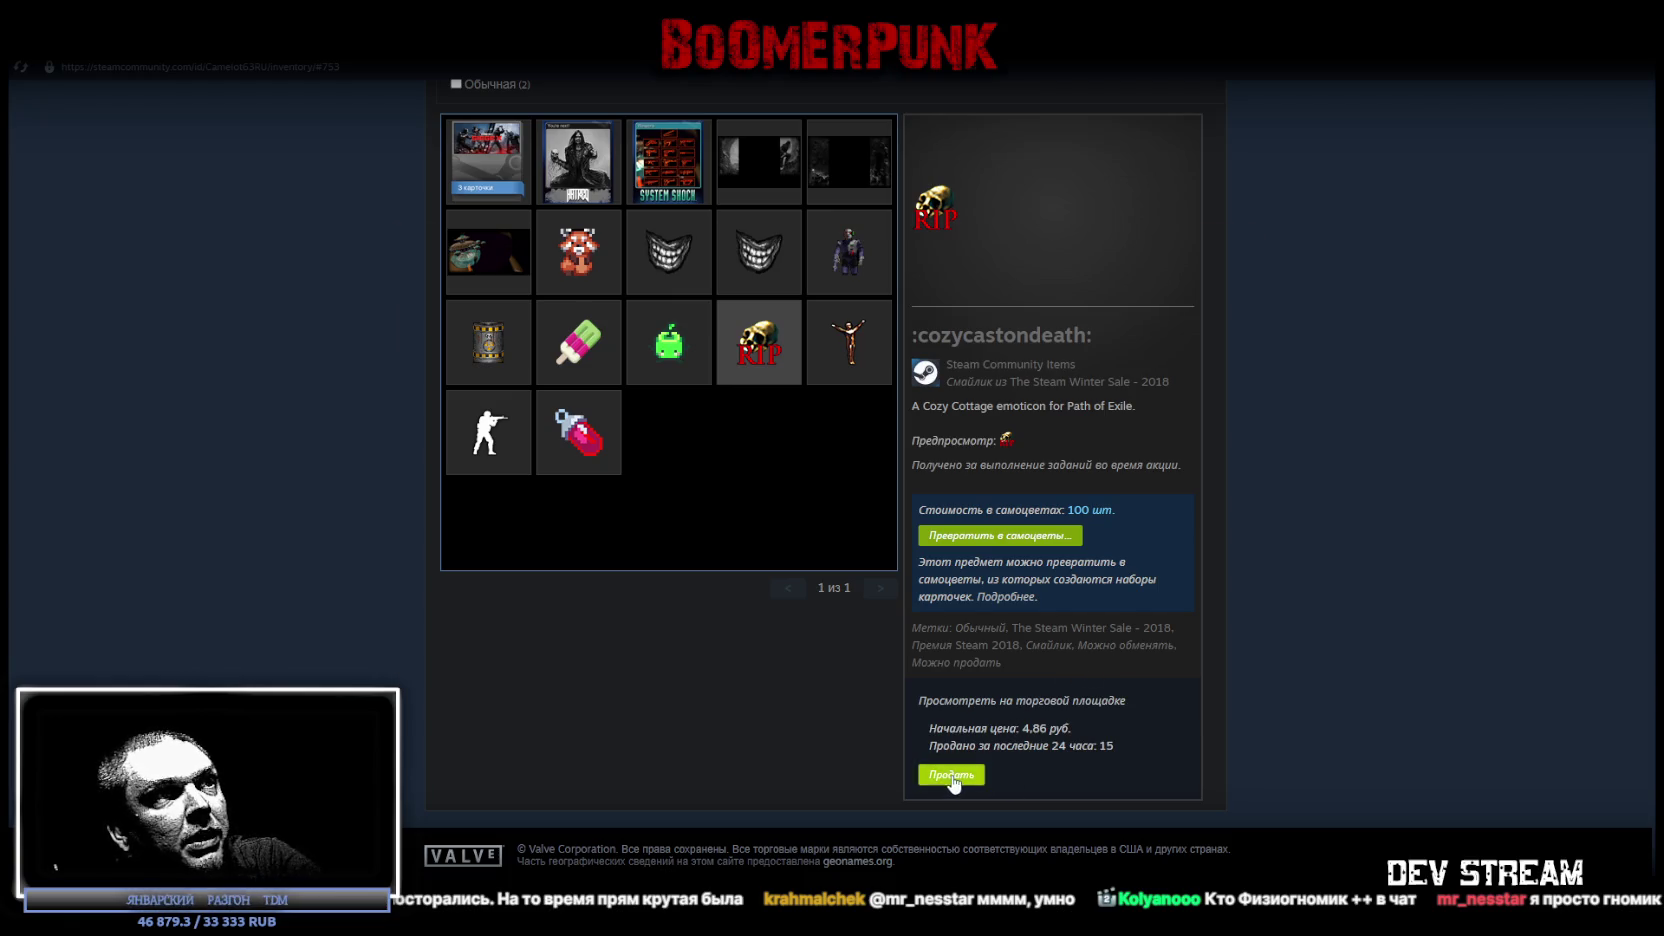
click(924, 774)
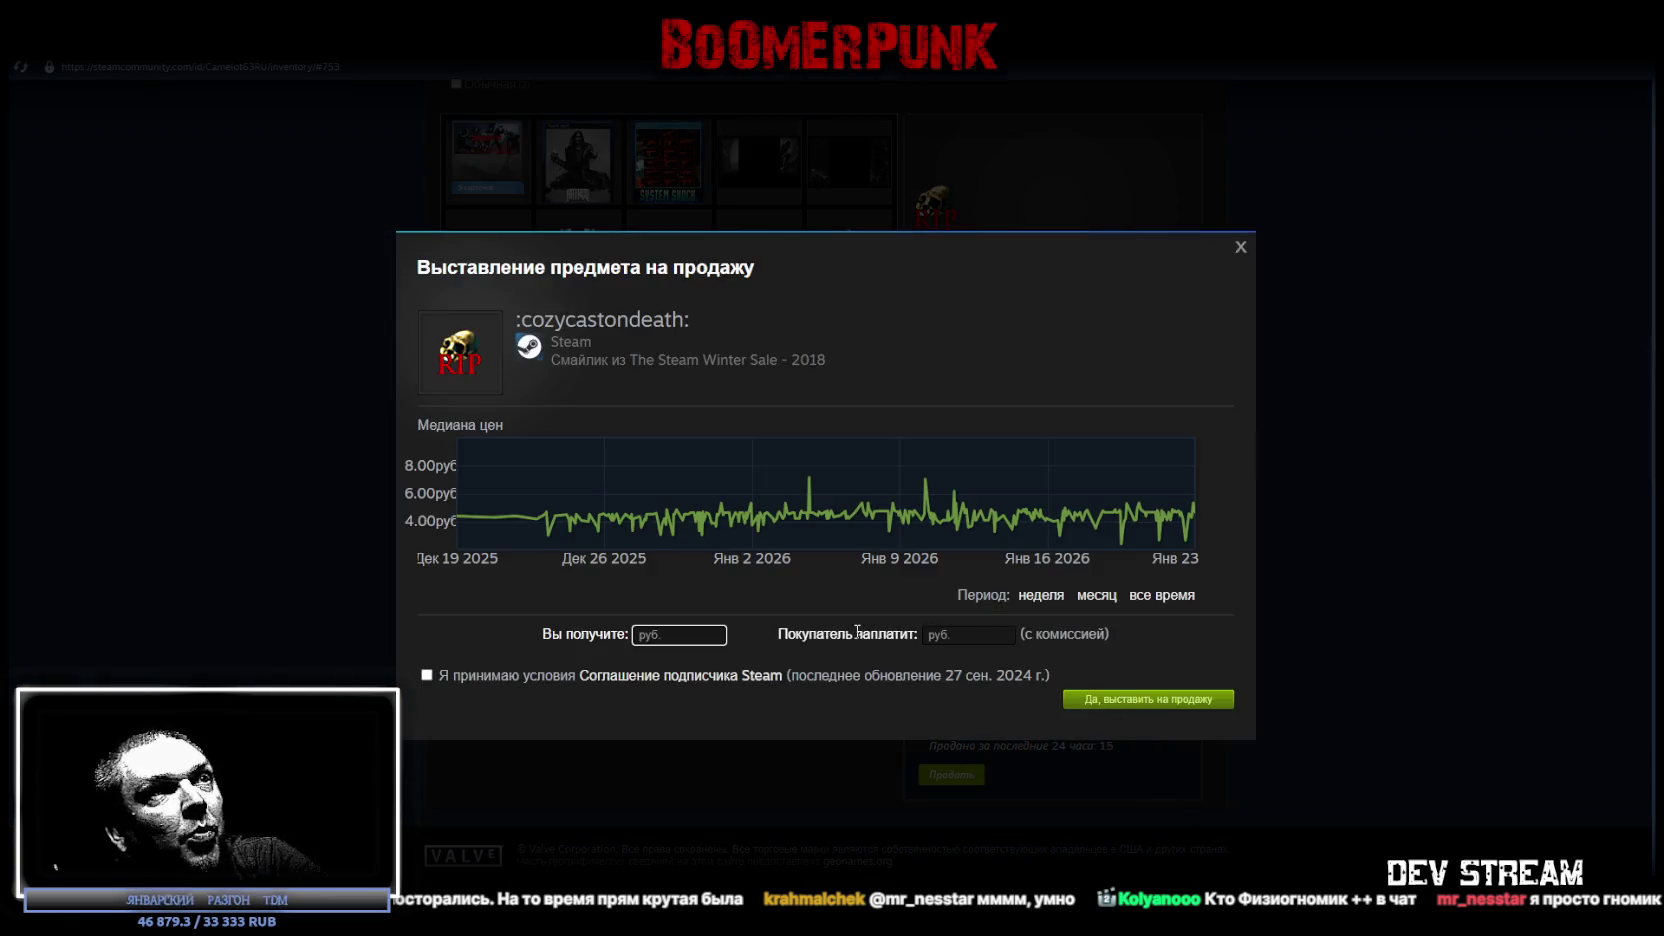
click(926, 633)
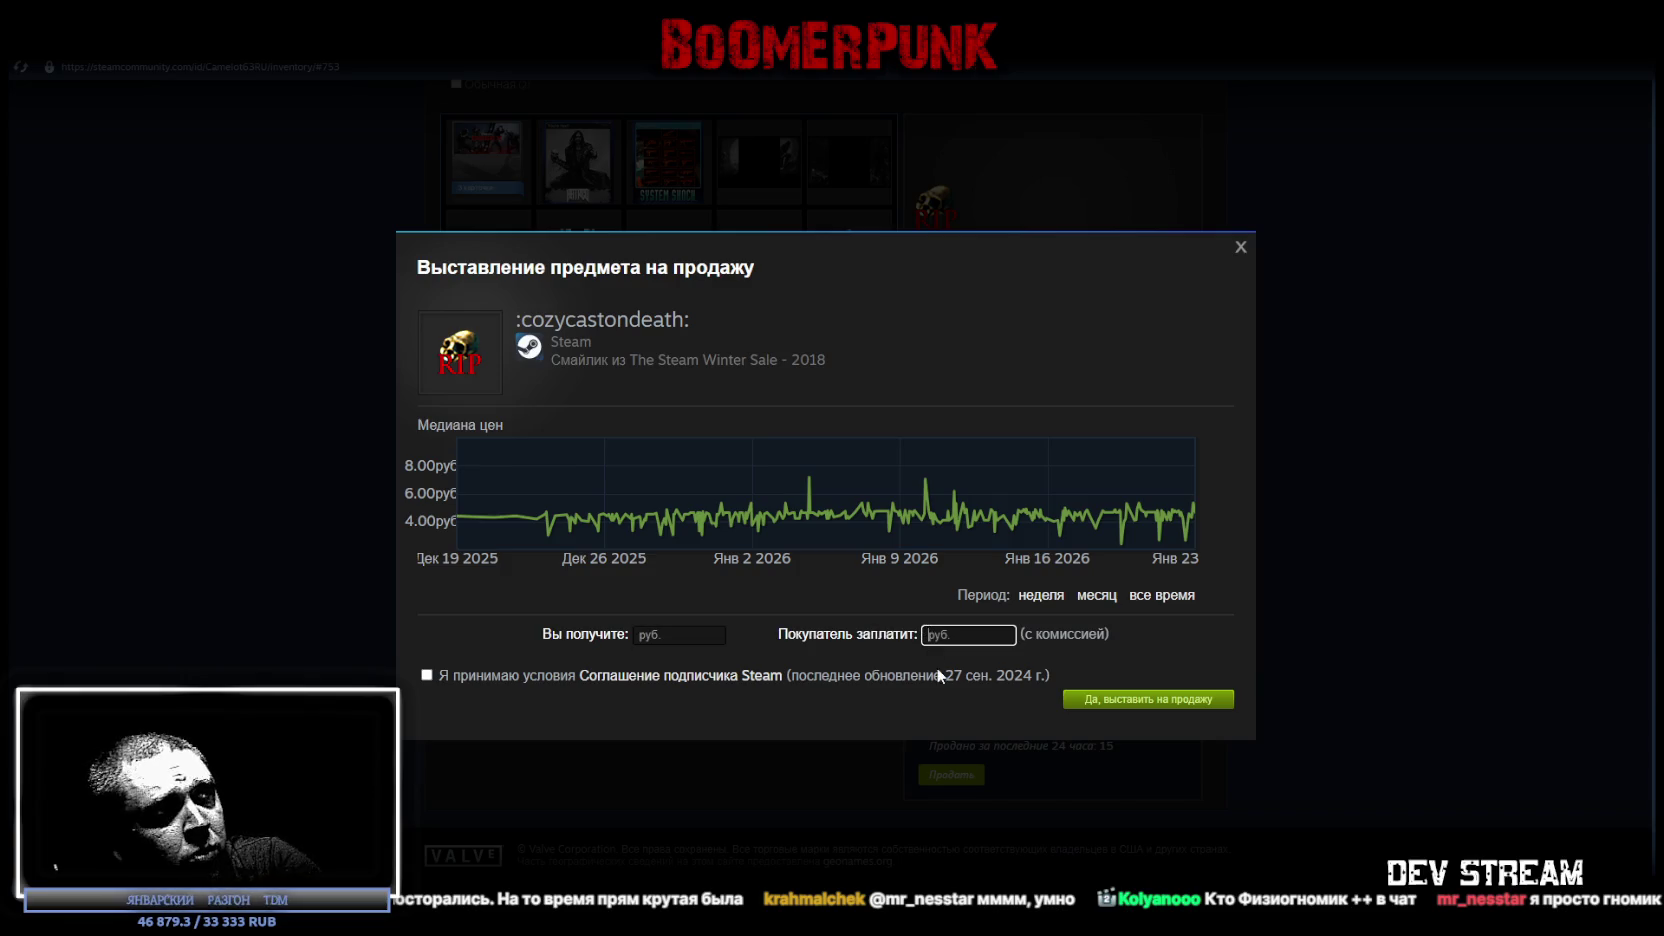
text(5)
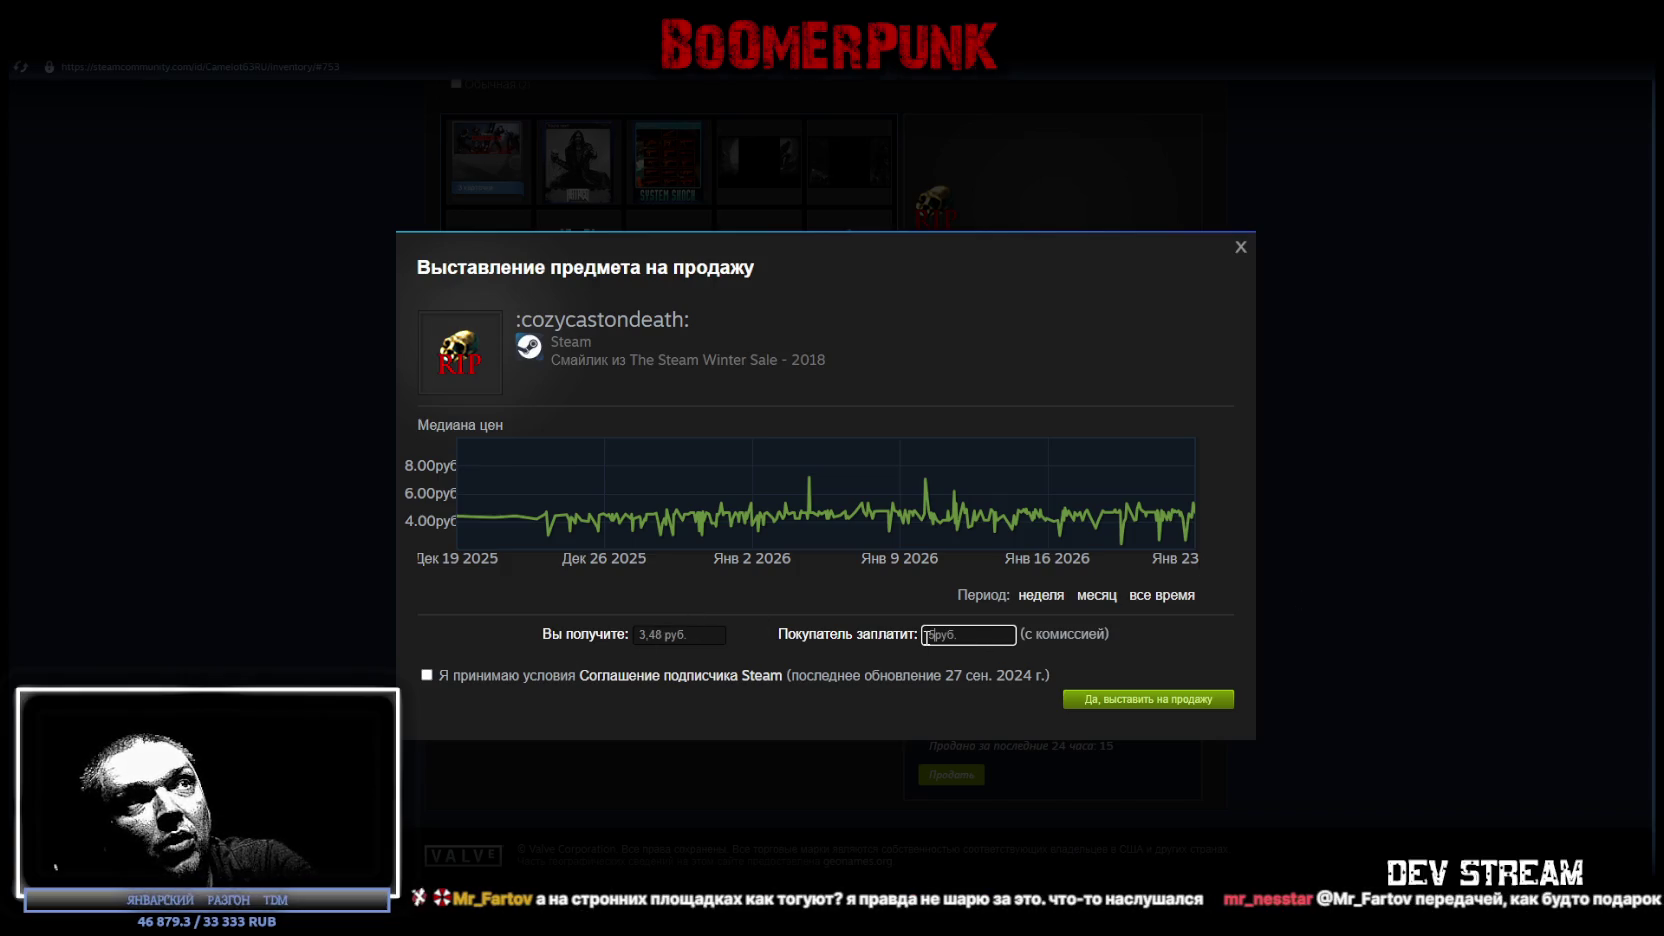
Change the buyer price to 100 руб., check the received amount, and close without listing.
key(ctrl+a)
text(10)
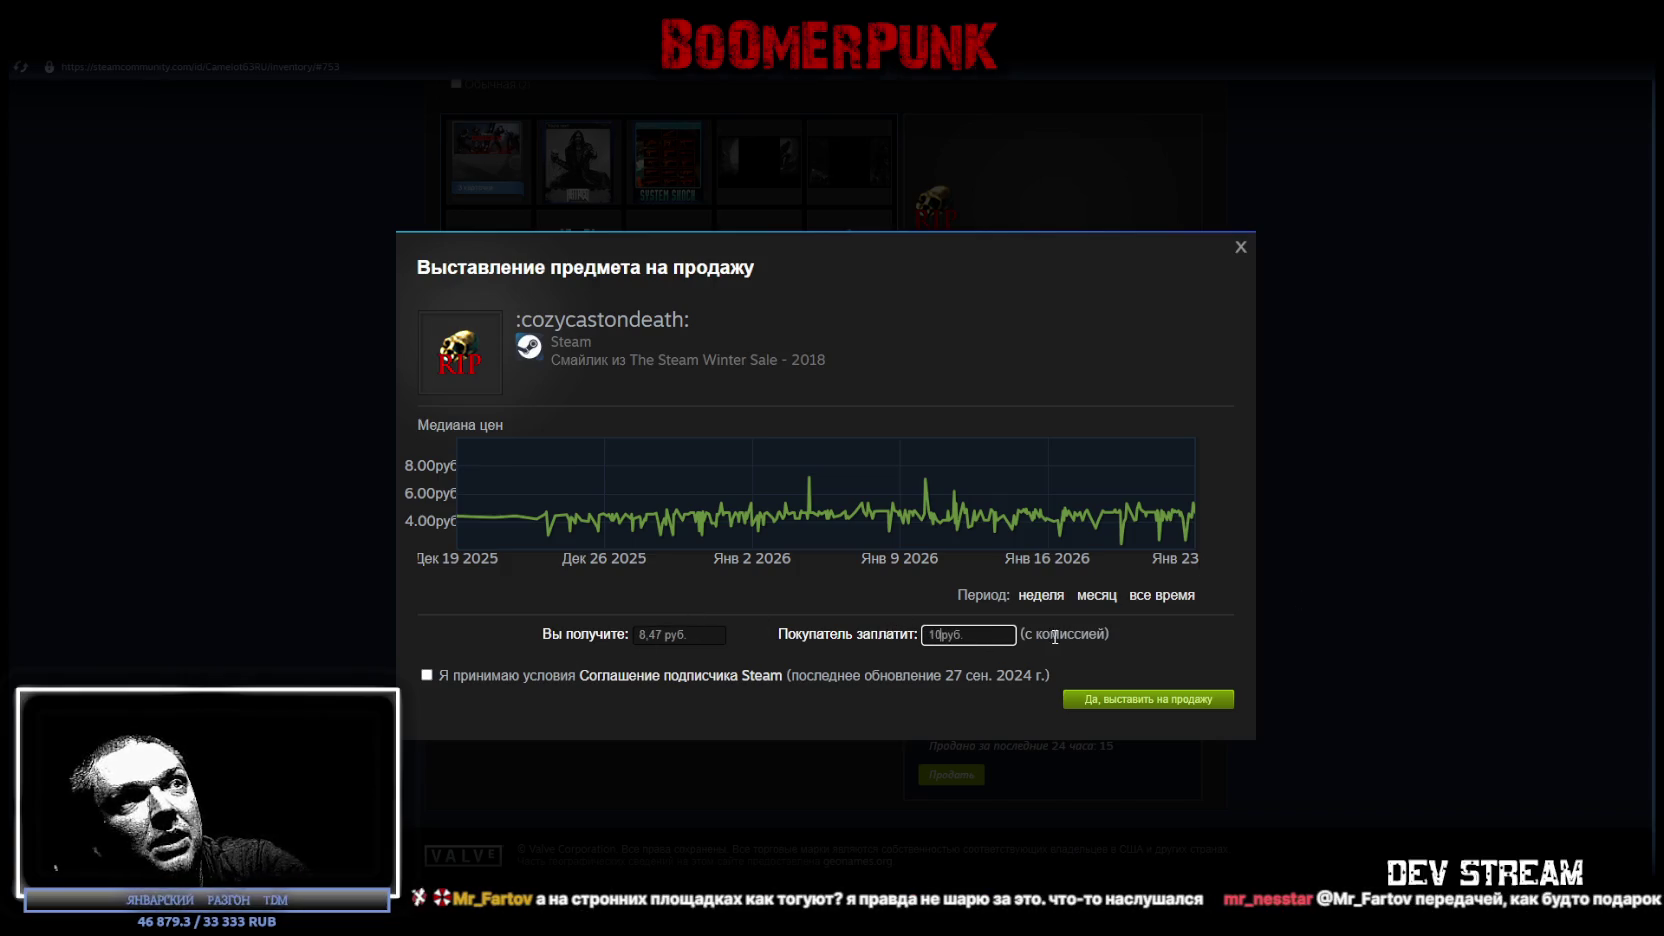
text(0)
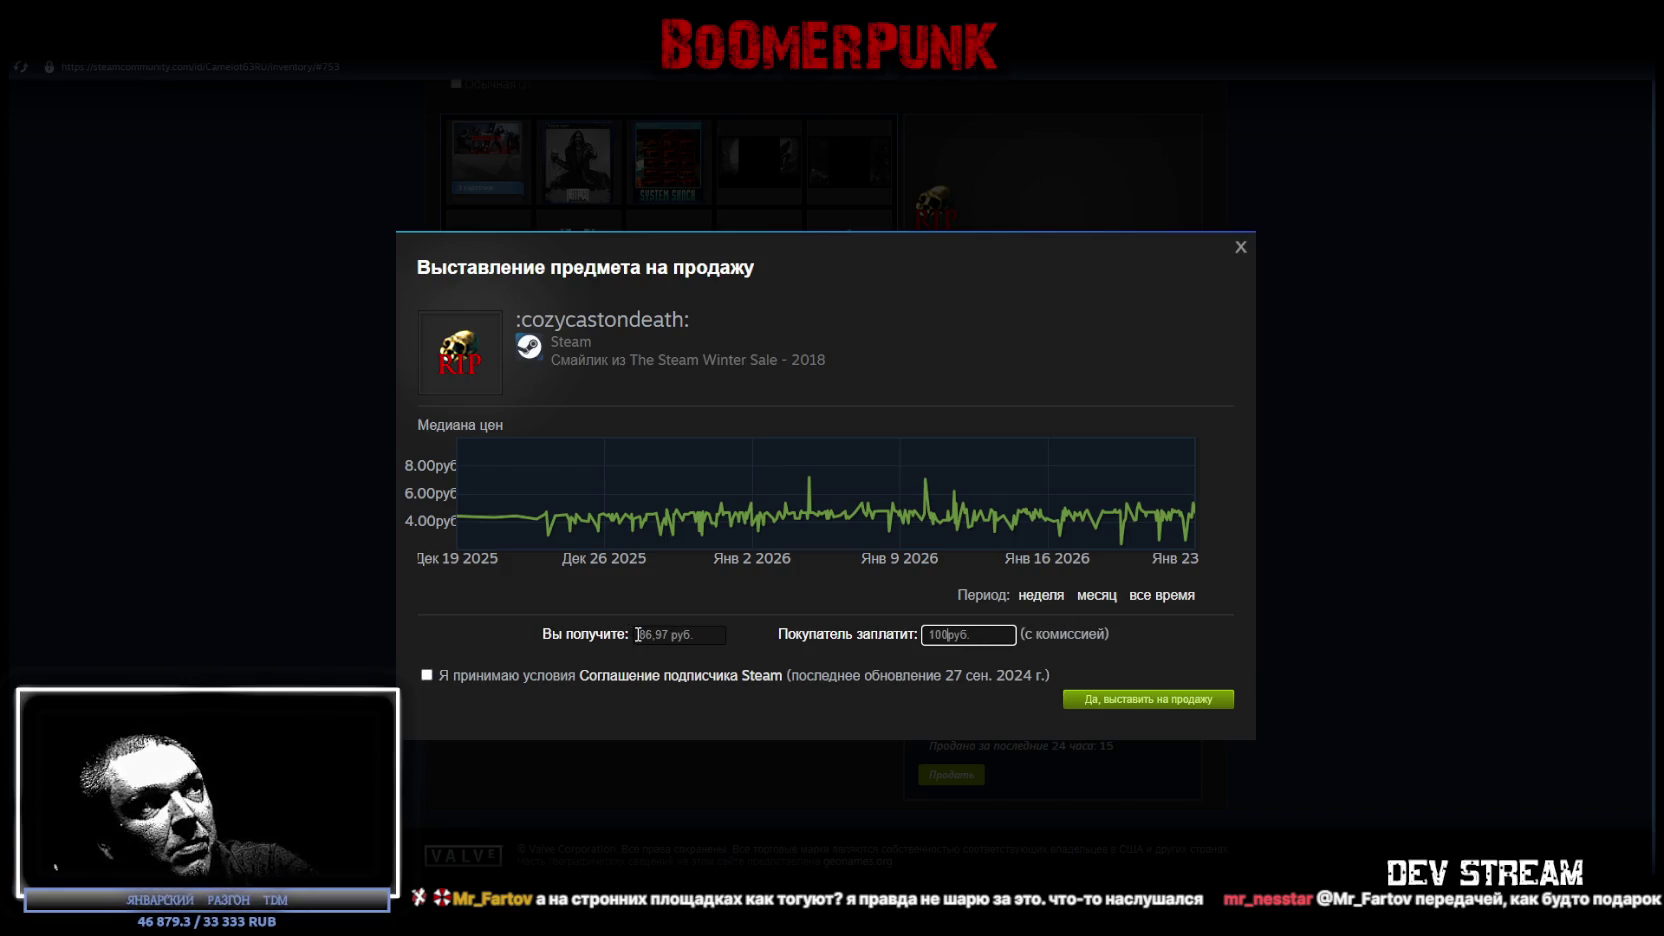
drag(640, 634, 701, 633)
click(669, 632)
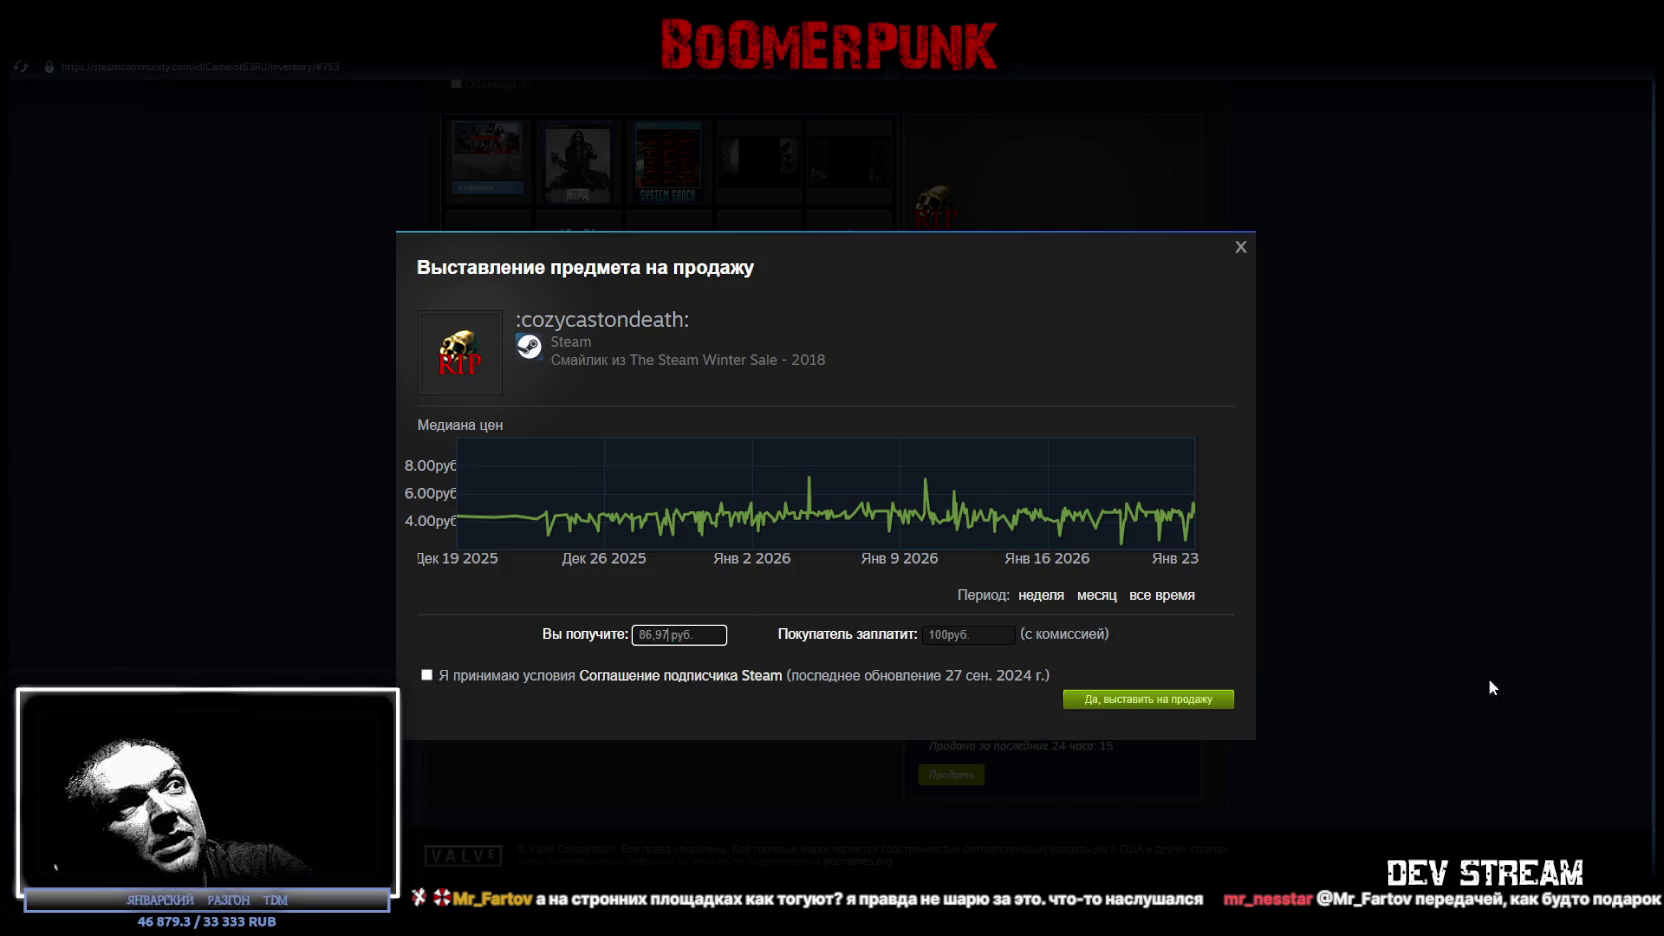
click(1239, 252)
Try a 1000000 руб. buyer price in the emoticon sale form, cancel, and return to Blockbench.
key(alt+Tab)
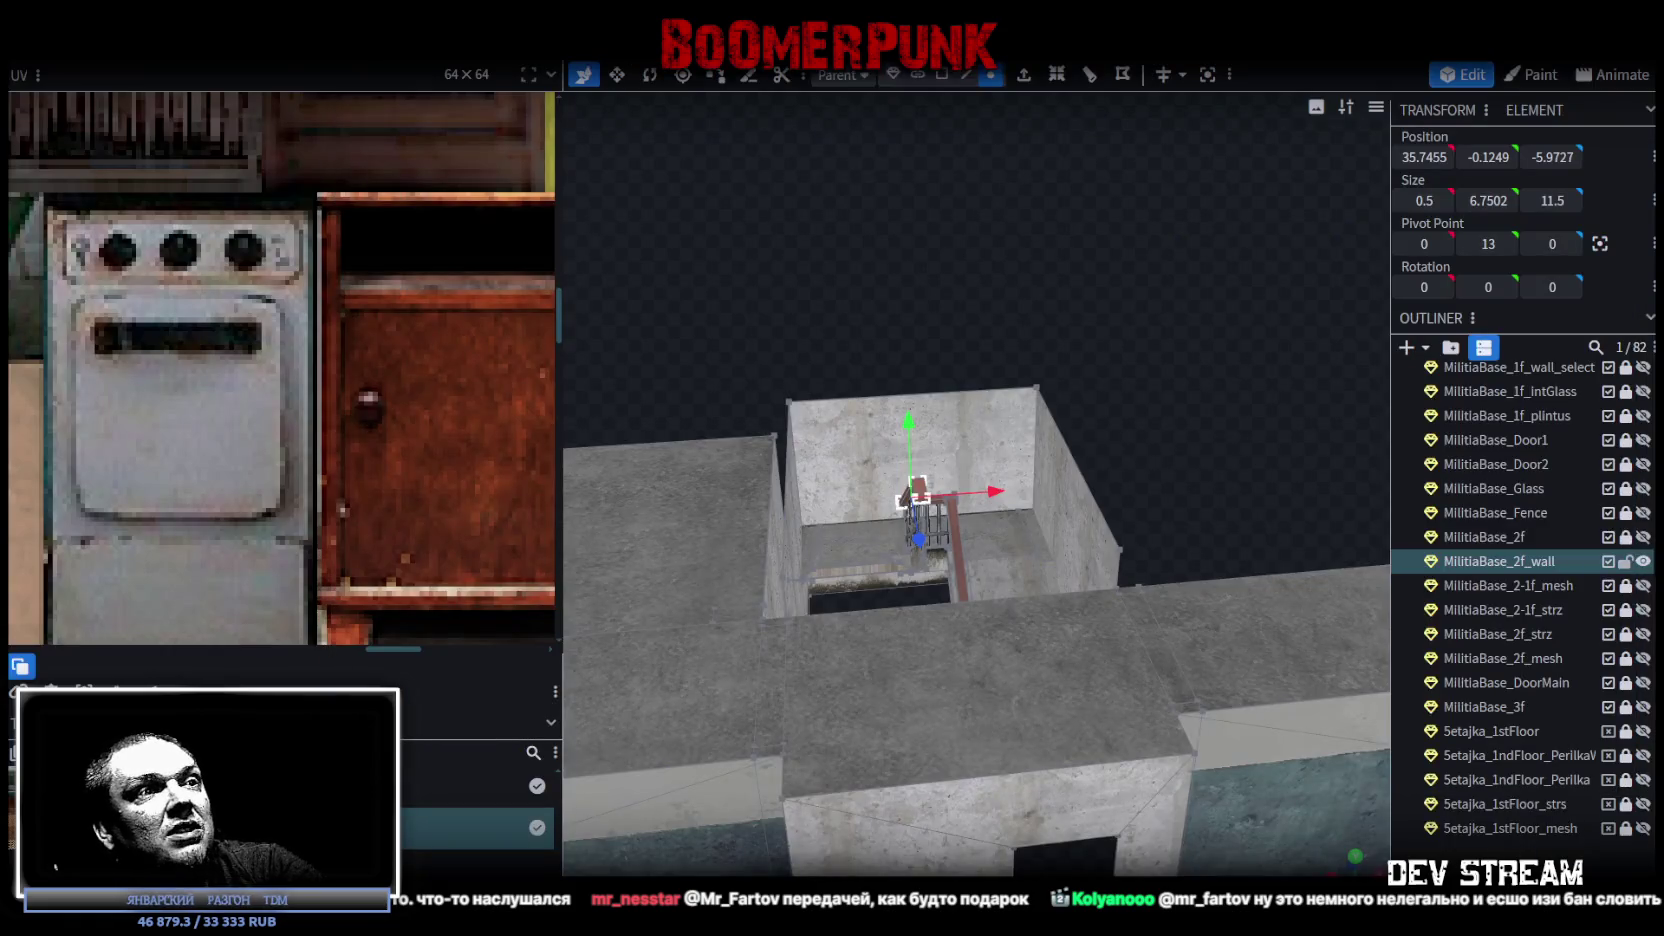
key(alt+Tab)
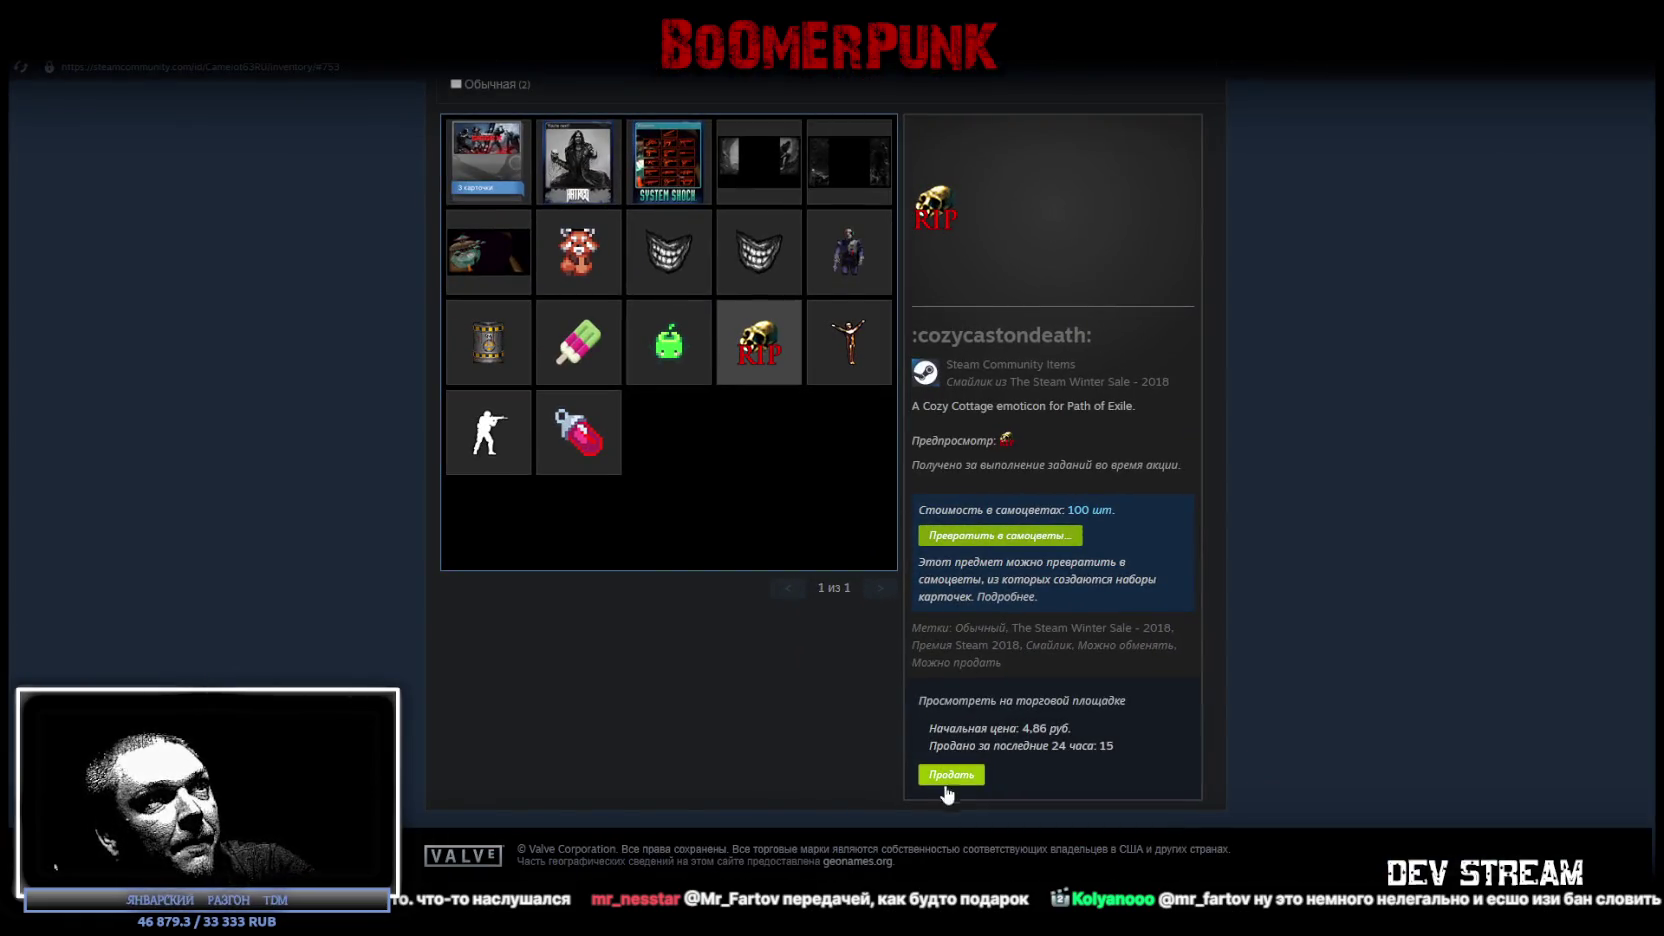
click(952, 776)
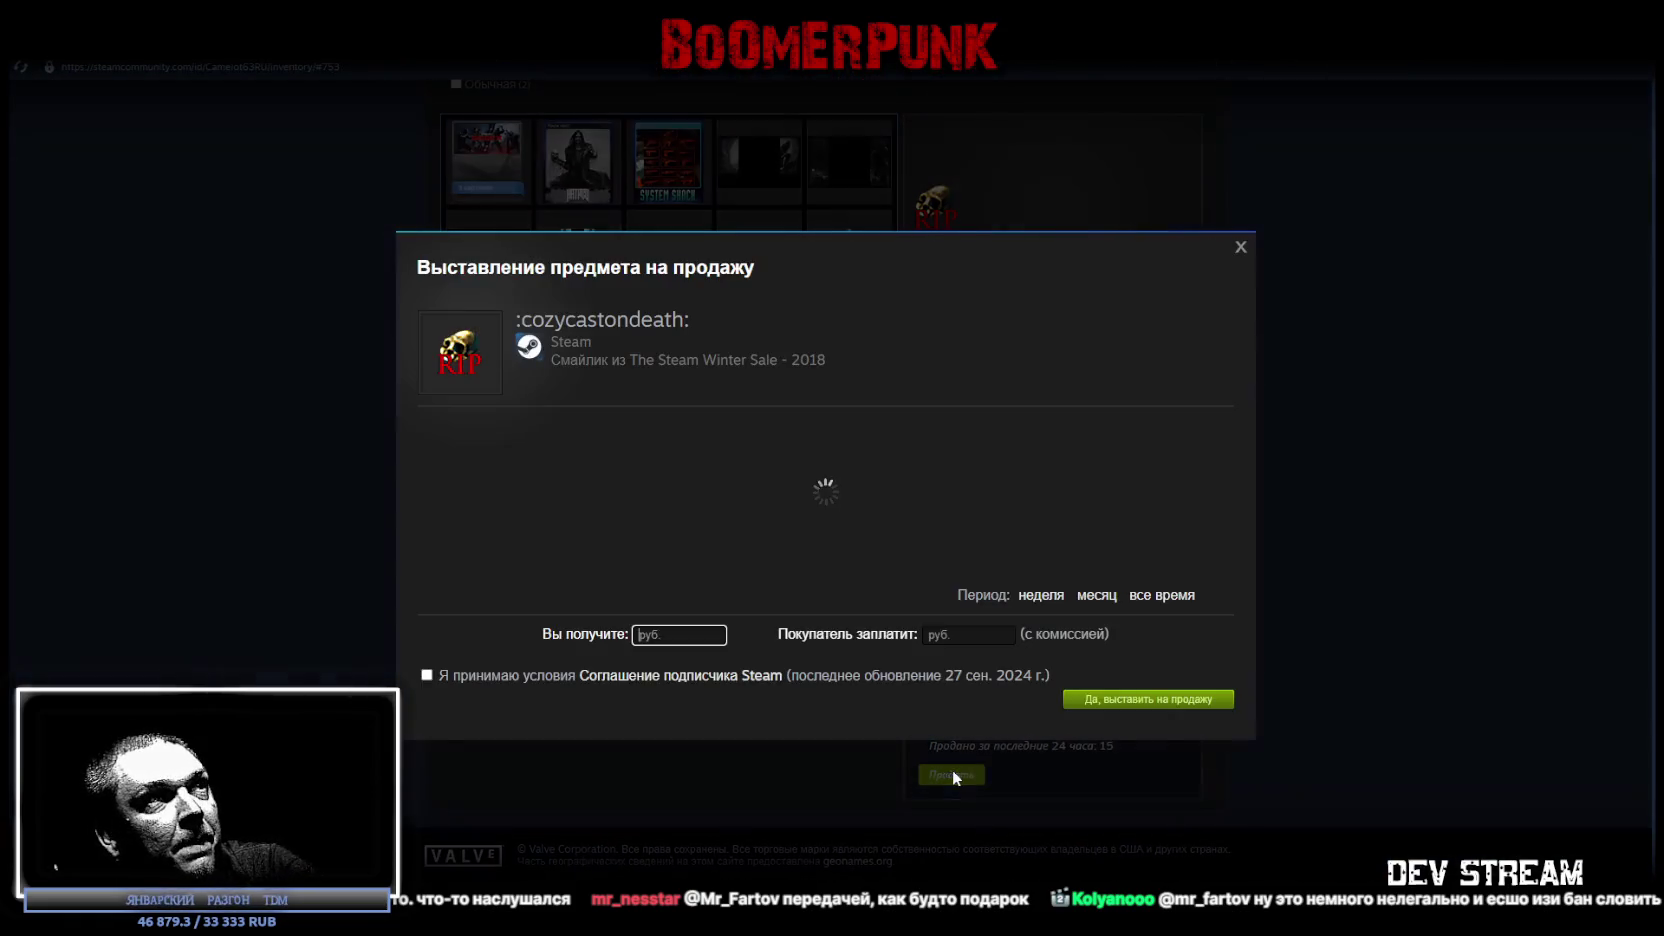
click(934, 636)
text(1000000руб.)
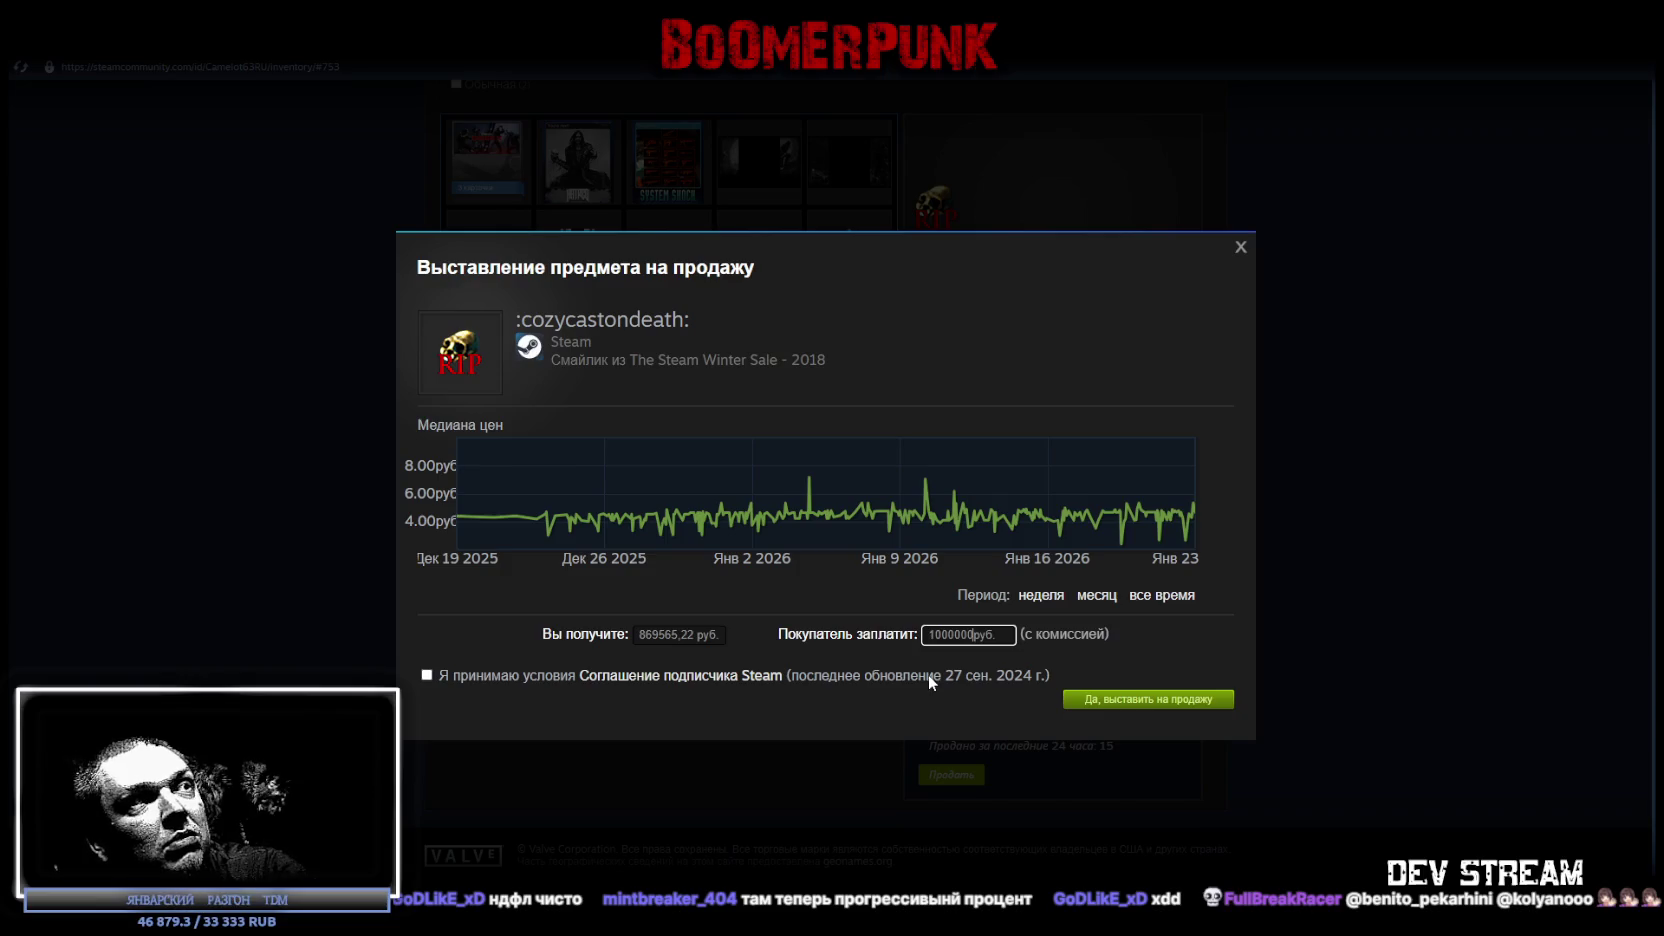
click(1241, 248)
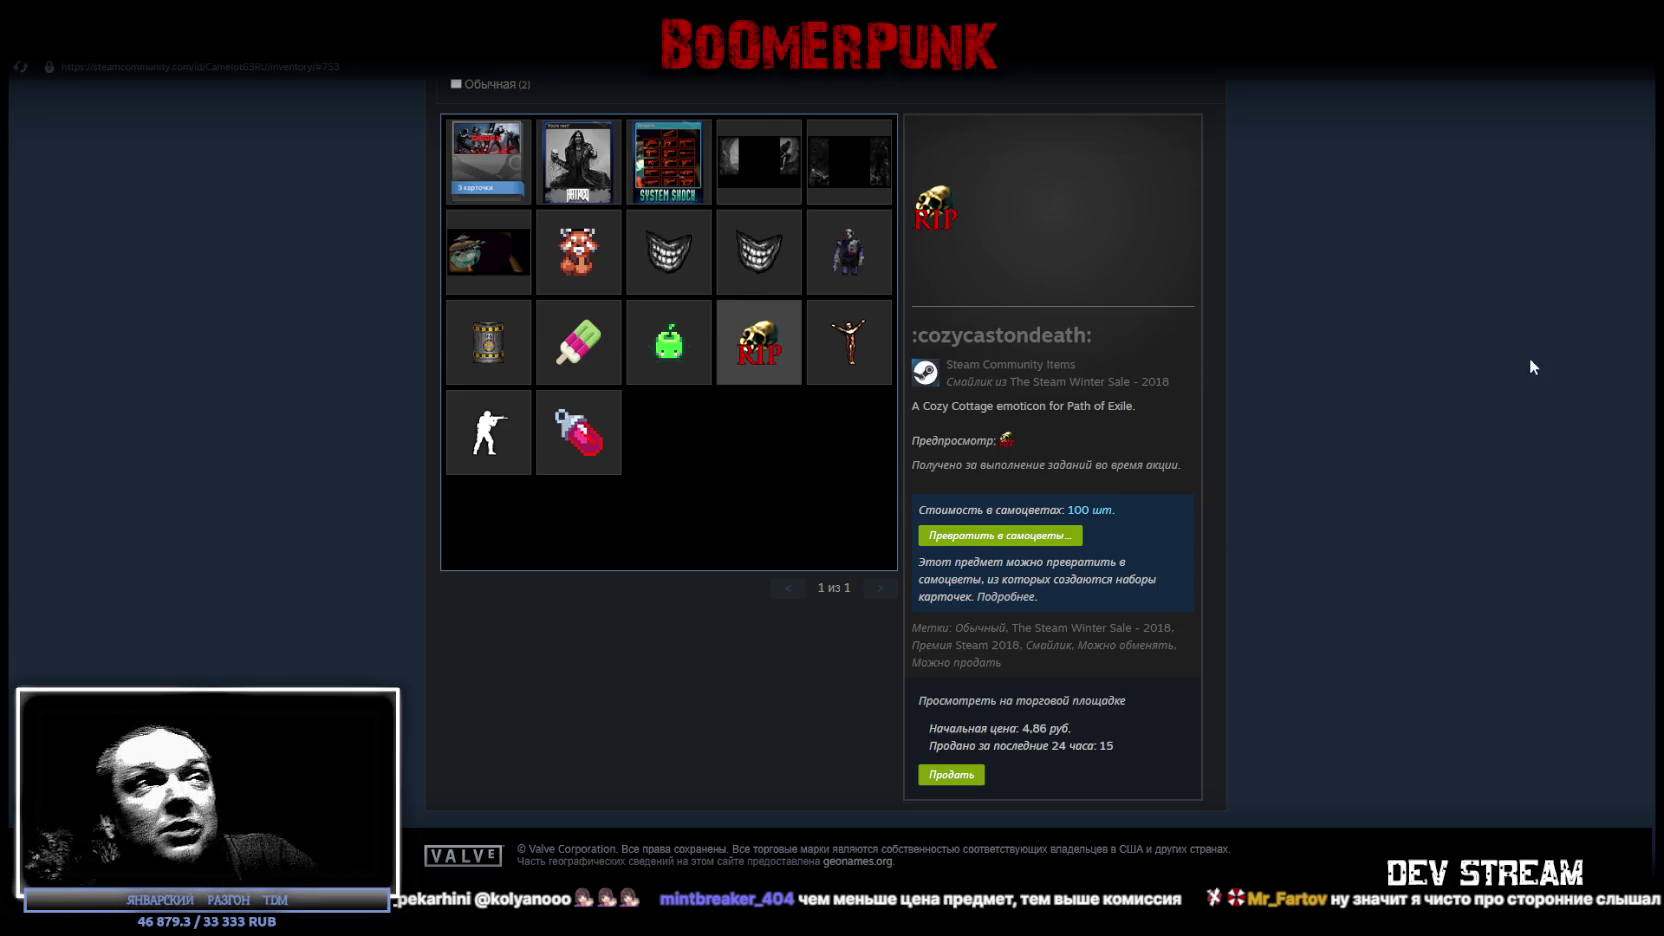
key(alt+Tab)
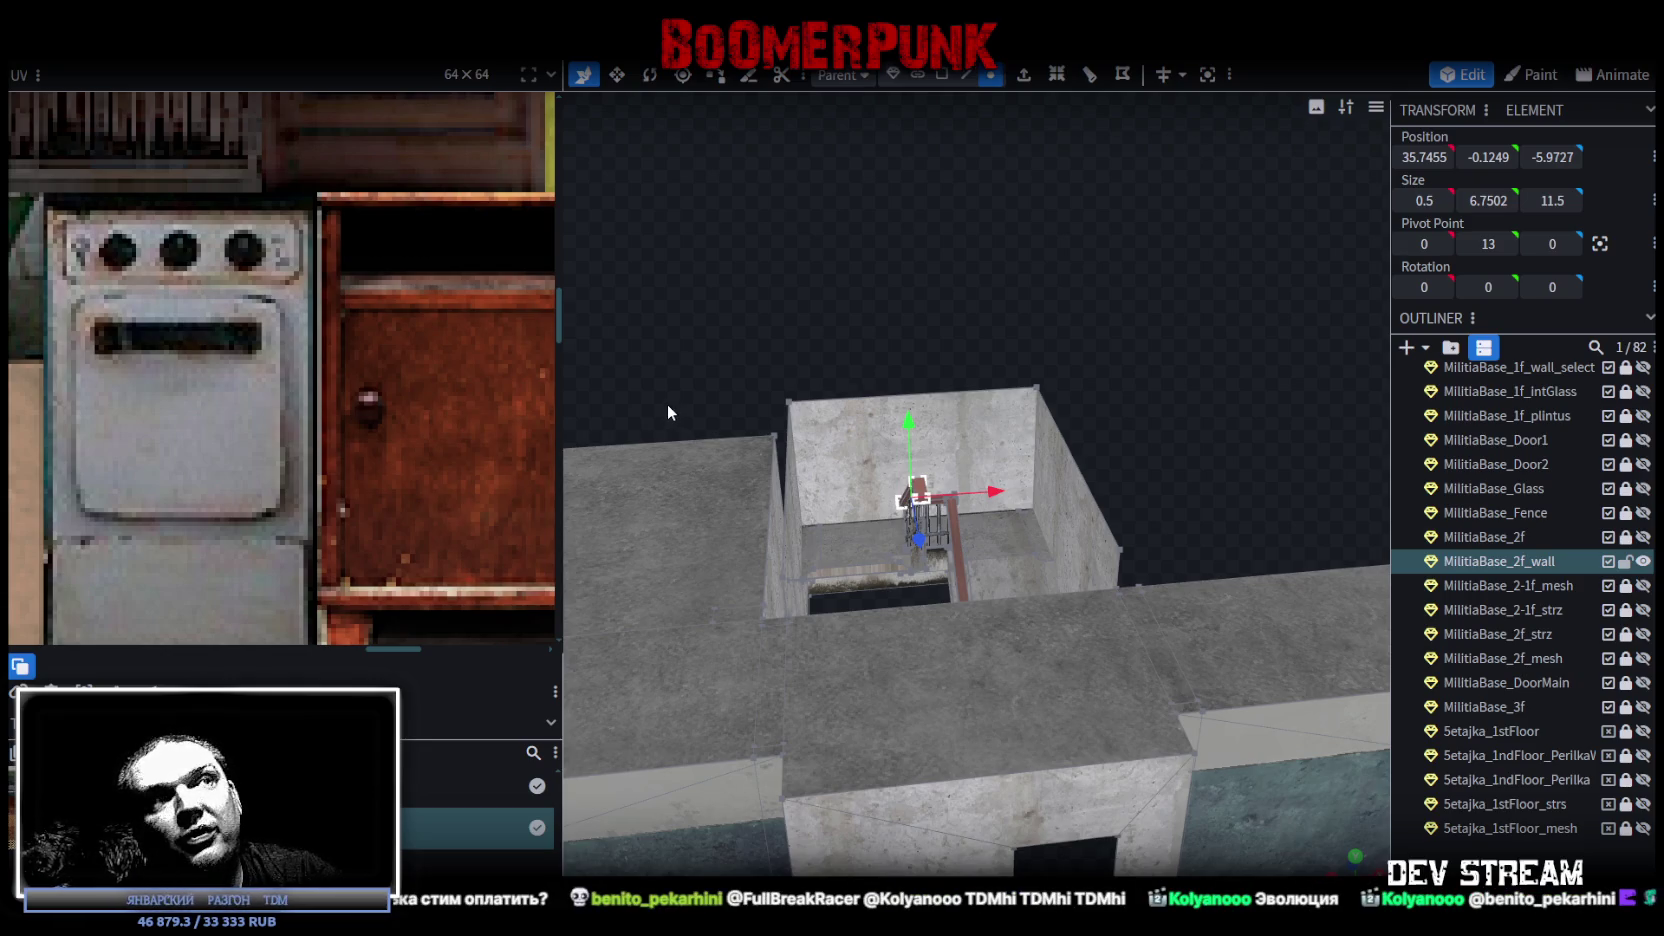
drag(746, 346, 829, 268)
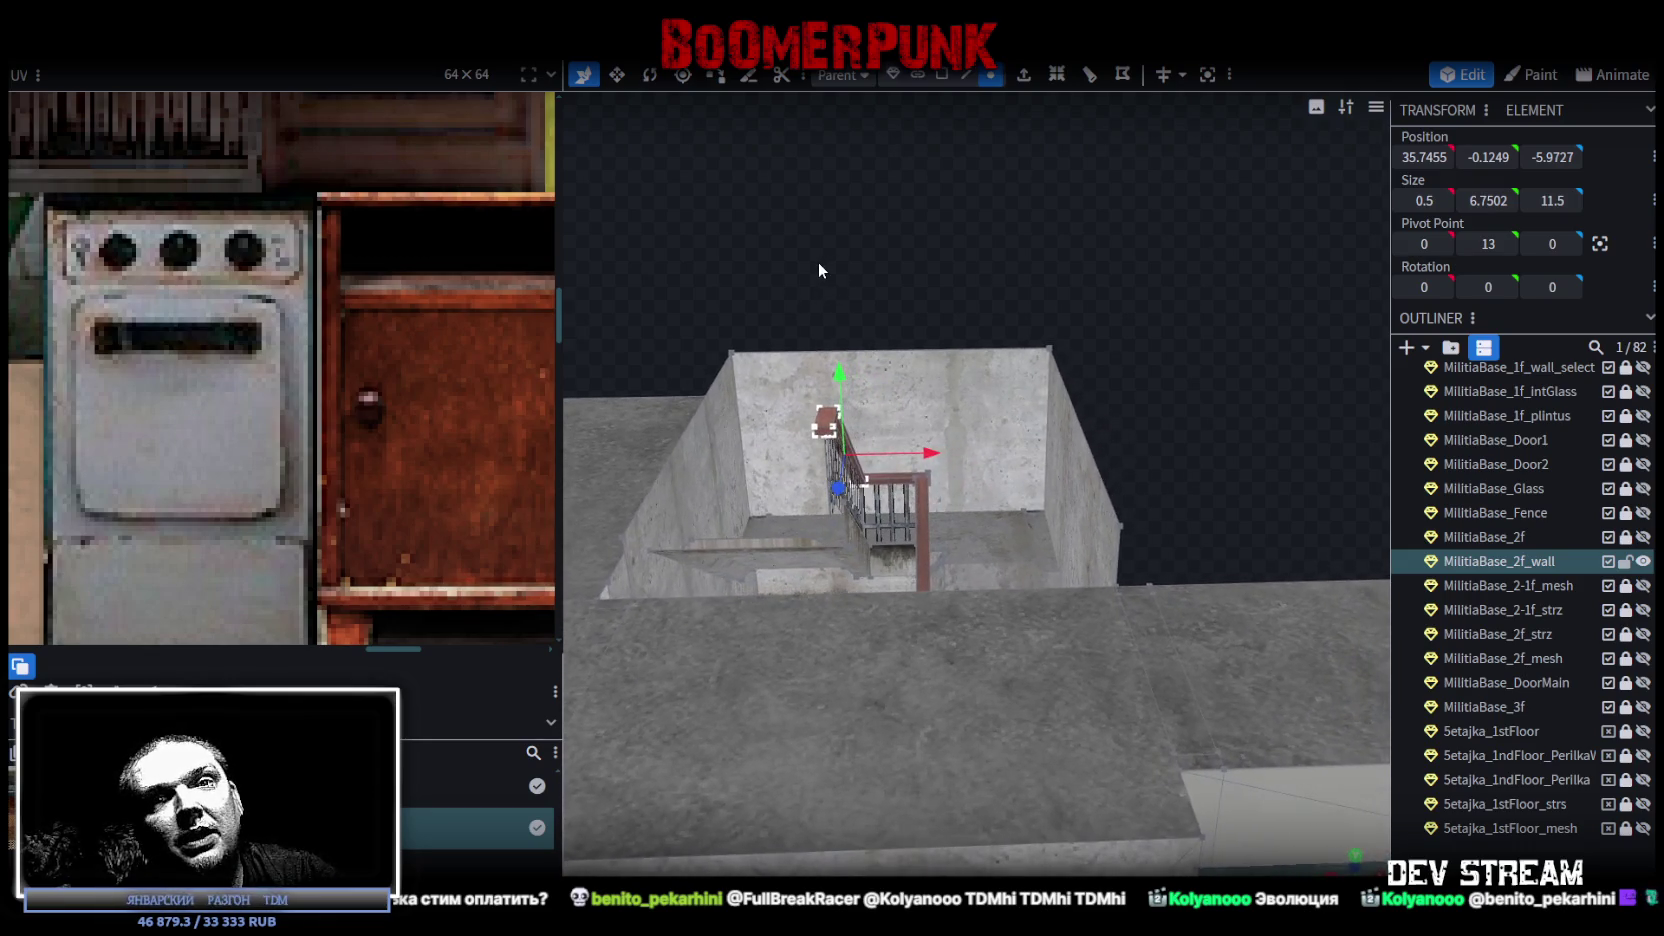
drag(816, 285, 826, 298)
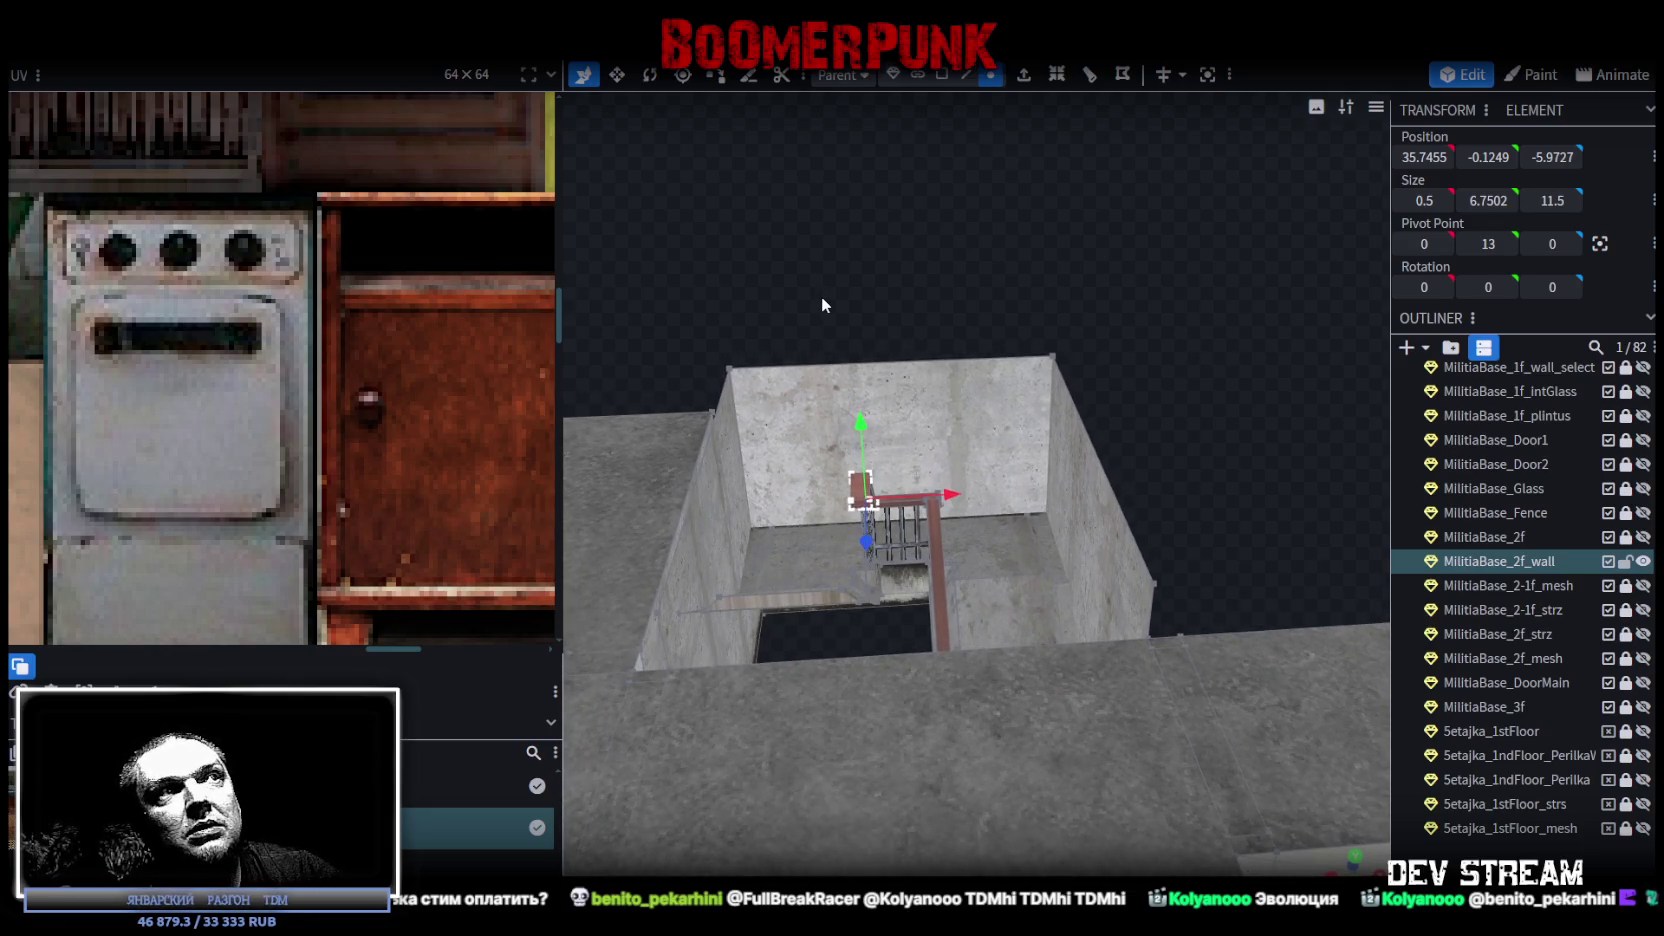
scroll(821, 305, down, 5)
scroll(1107, 341, up, 4)
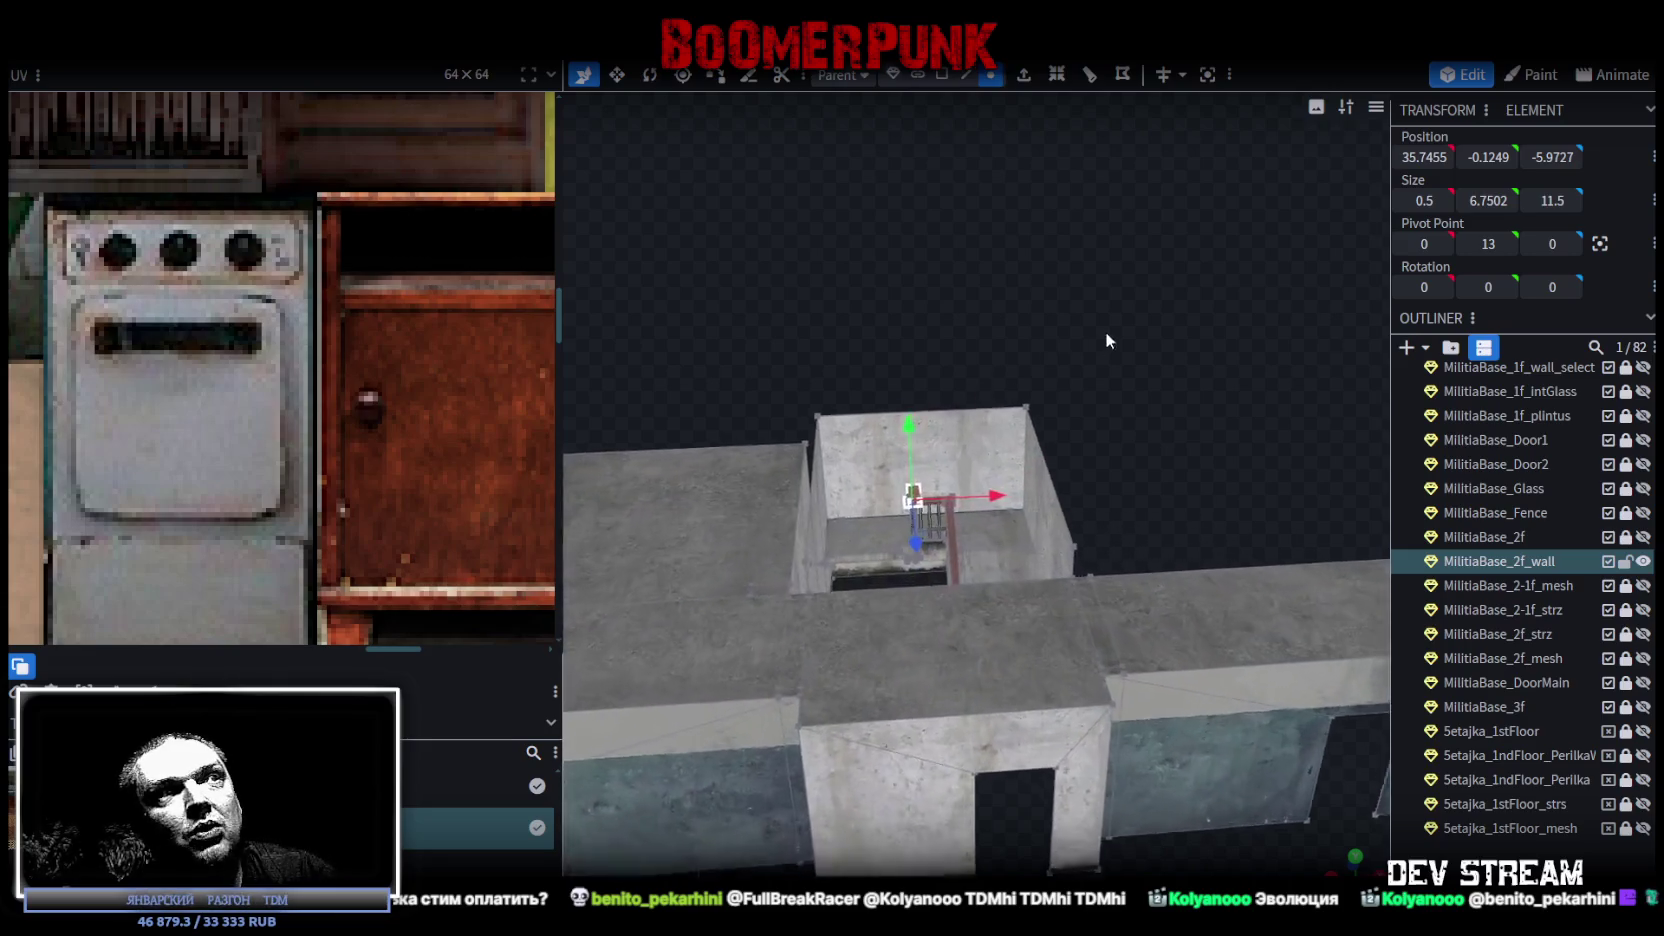
scroll(1107, 341, up, 5)
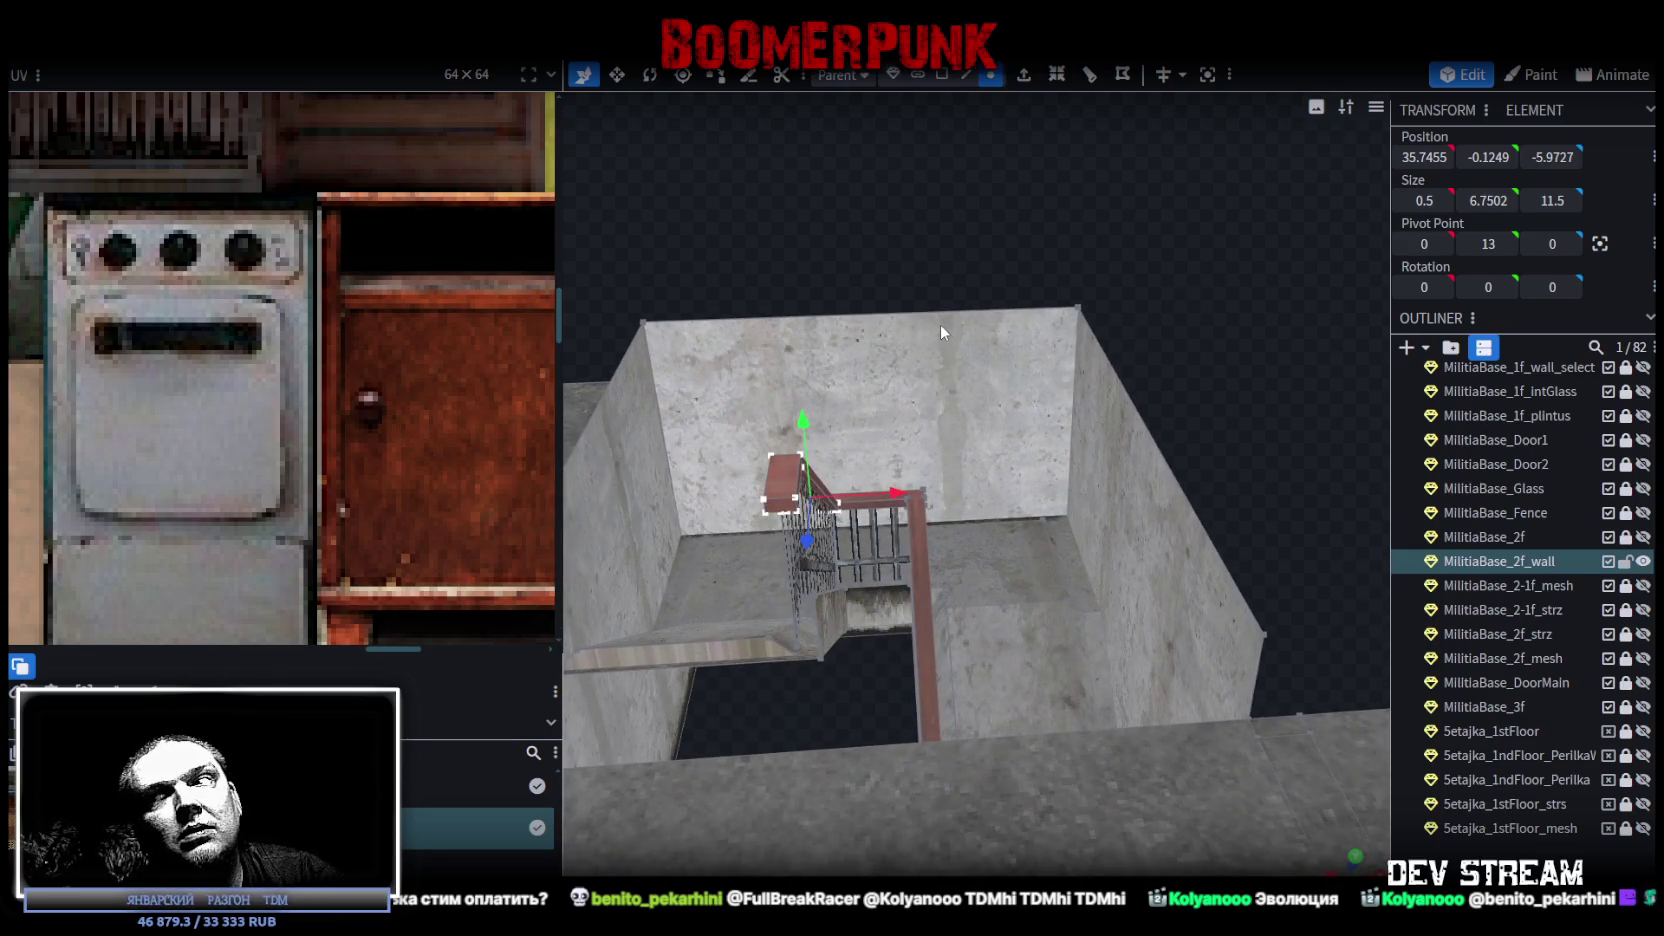
drag(760, 328, 802, 314)
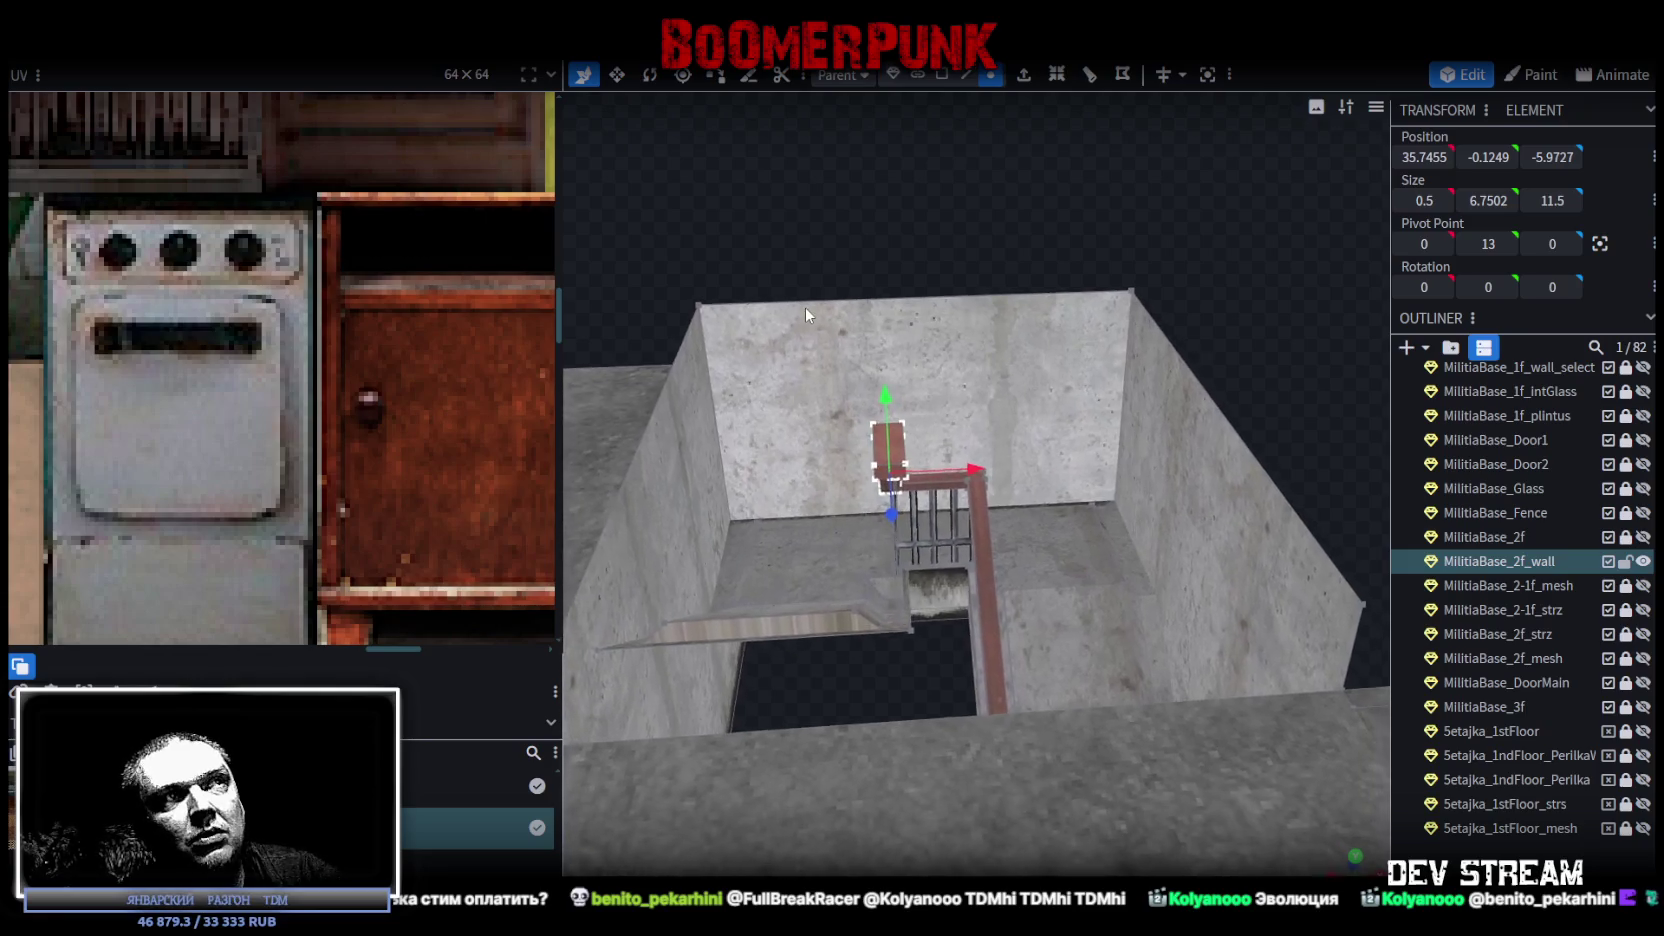
drag(781, 240, 913, 505)
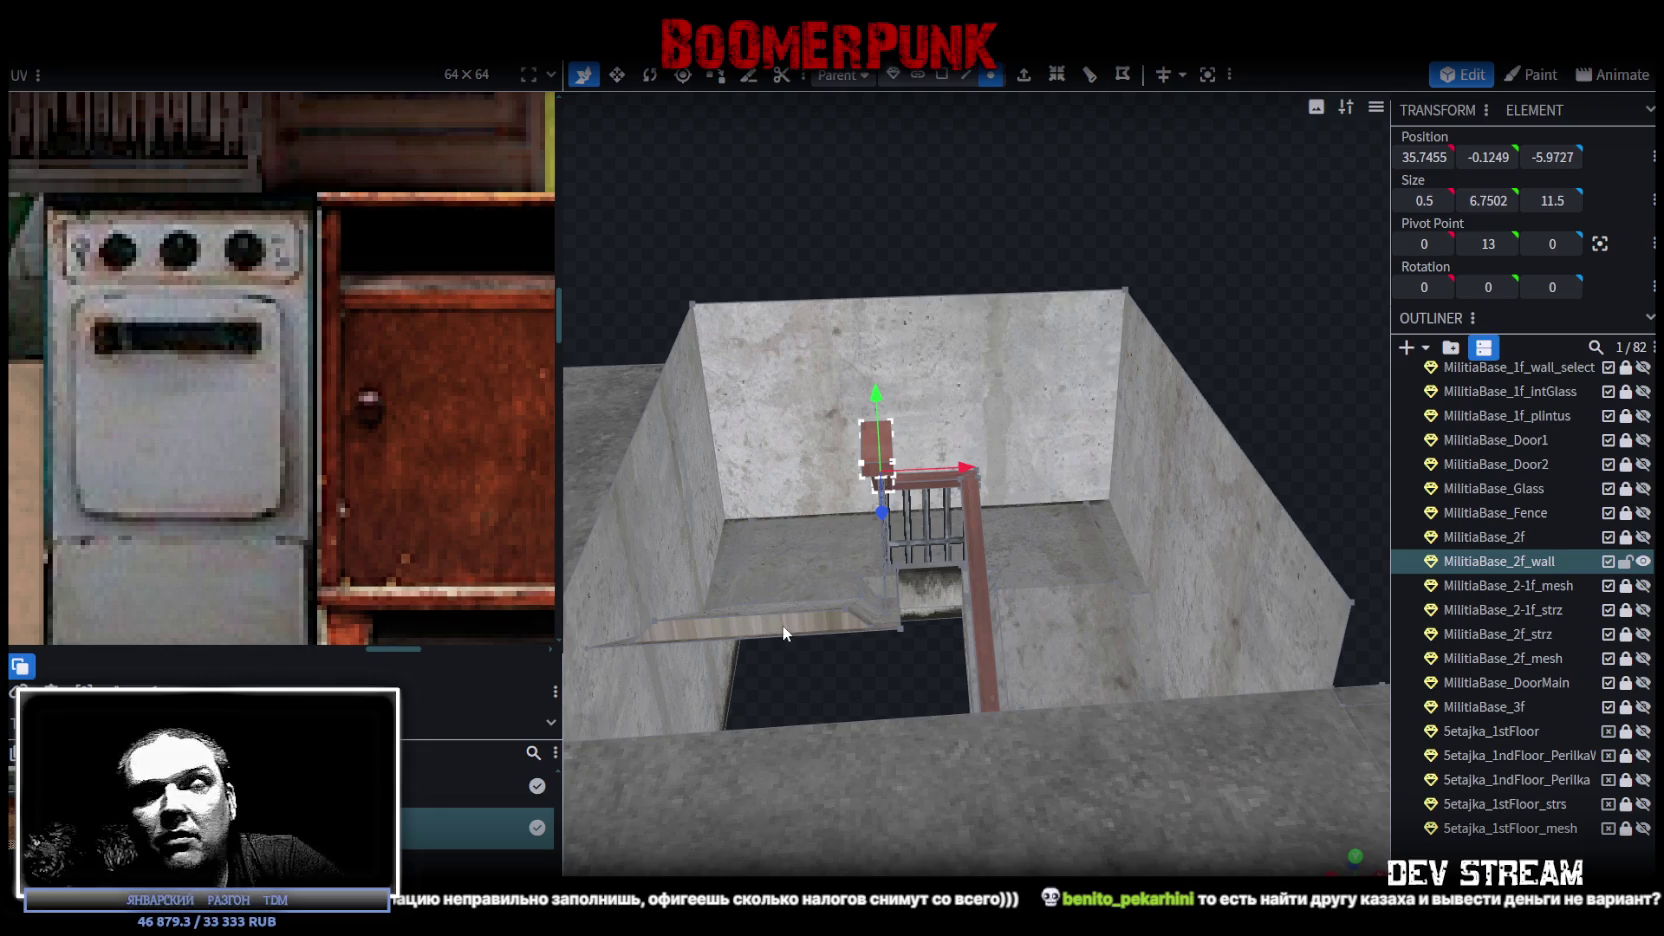
Orbit the view to look down into the upper room around the stairwell.
mouse_move(783, 632)
mouse_down()
mouse_move(862, 641)
mouse_move(814, 280)
mouse_up()
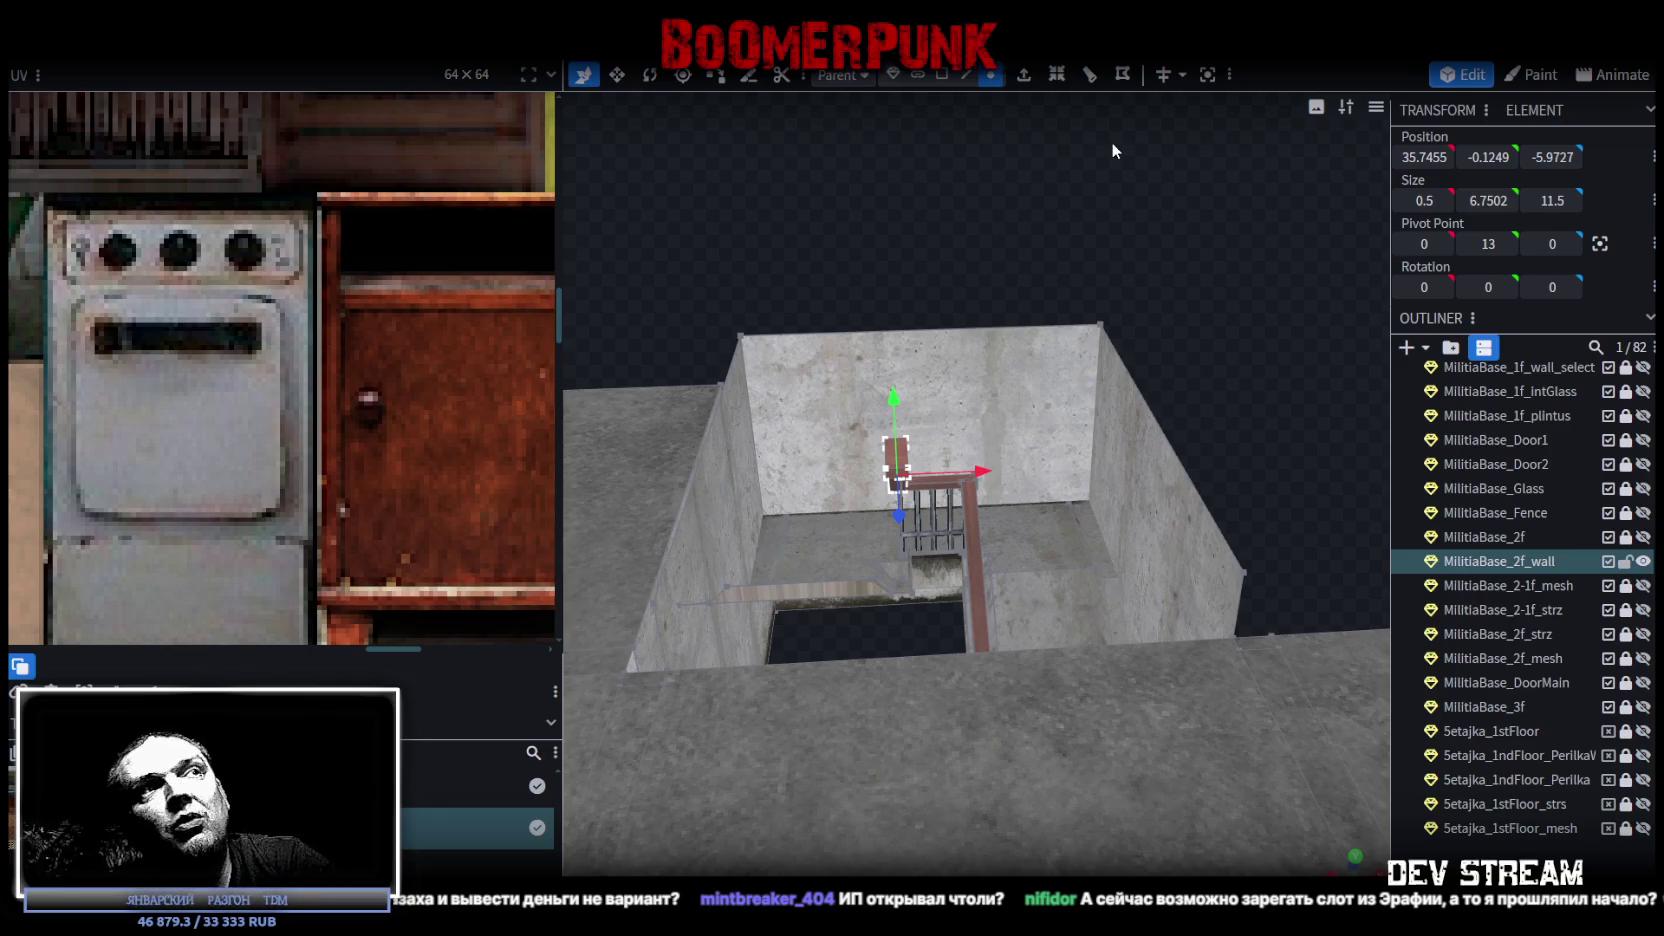
mouse_move(1017, 221)
mouse_down()
mouse_move(1011, 203)
mouse_move(1014, 218)
mouse_up()
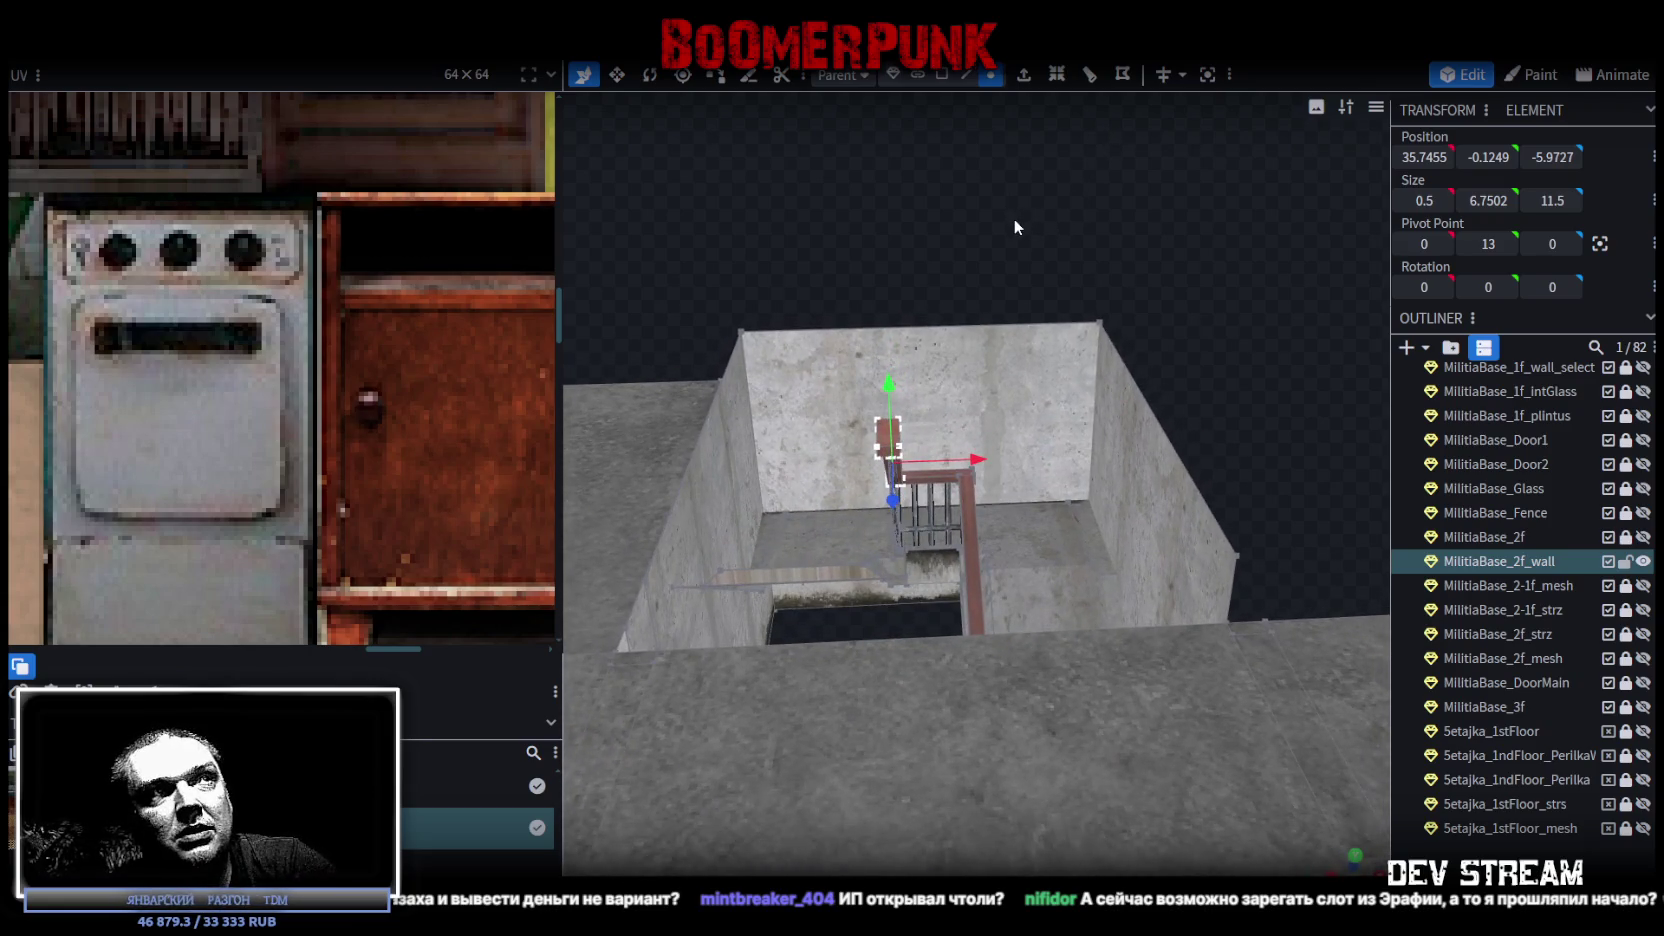
drag(1014, 220, 930, 243)
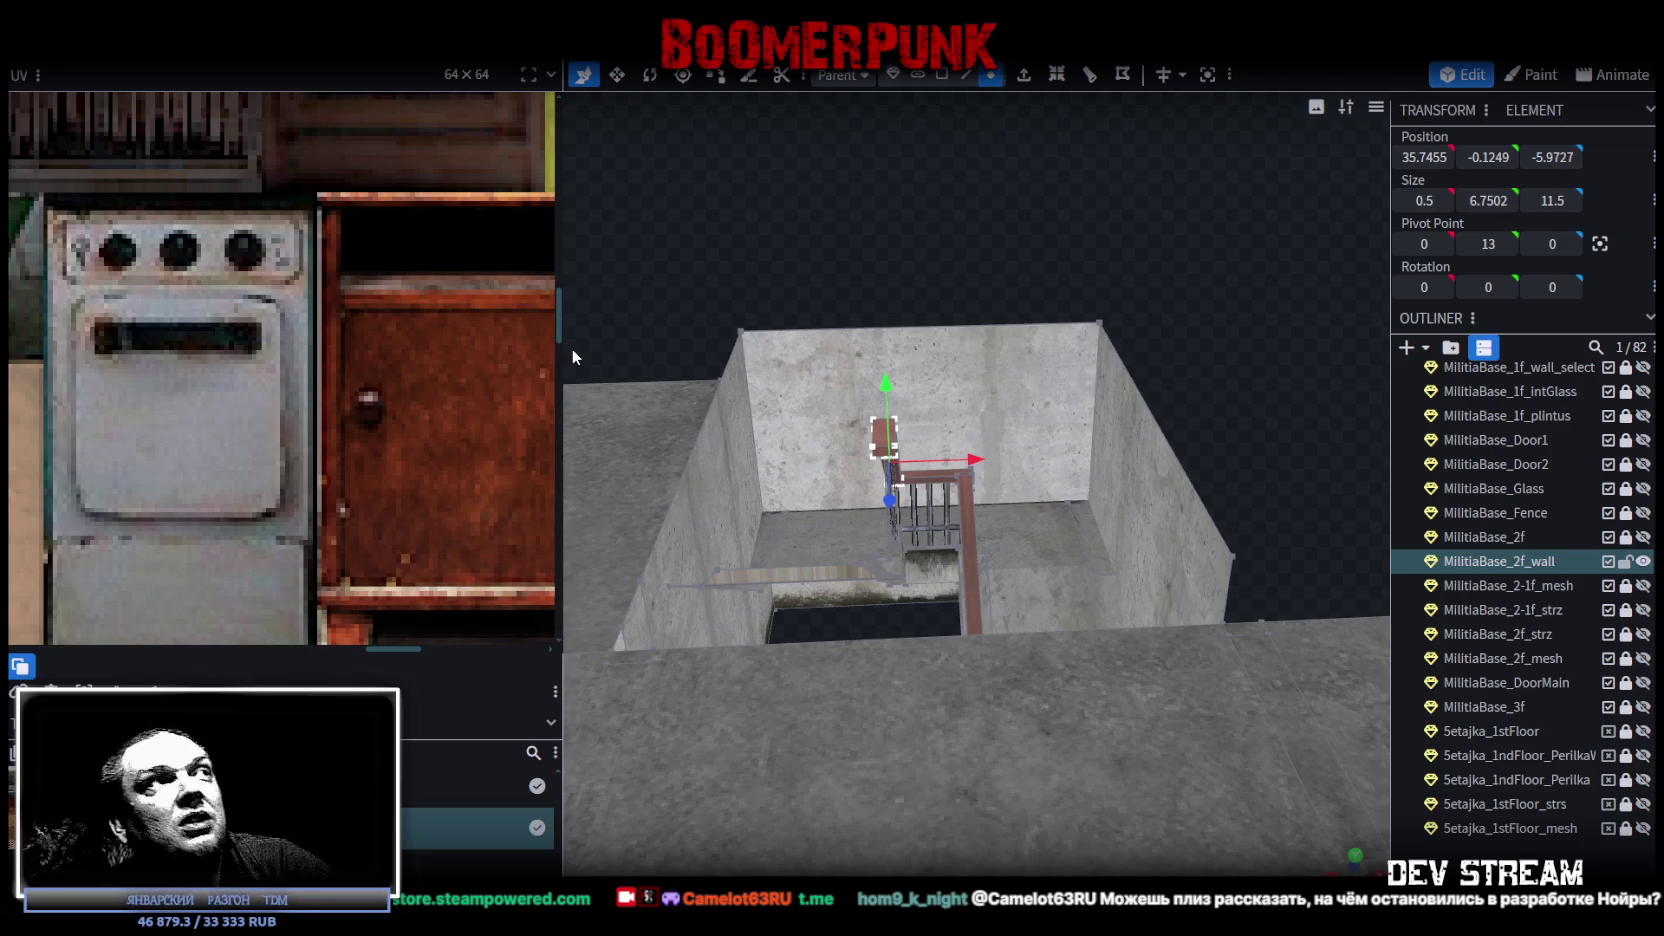
Widen the UV panel and zoom out to show the full texture atlas, then orbit the room.
drag(559, 313, 663, 320)
scroll(489, 358, down, 5)
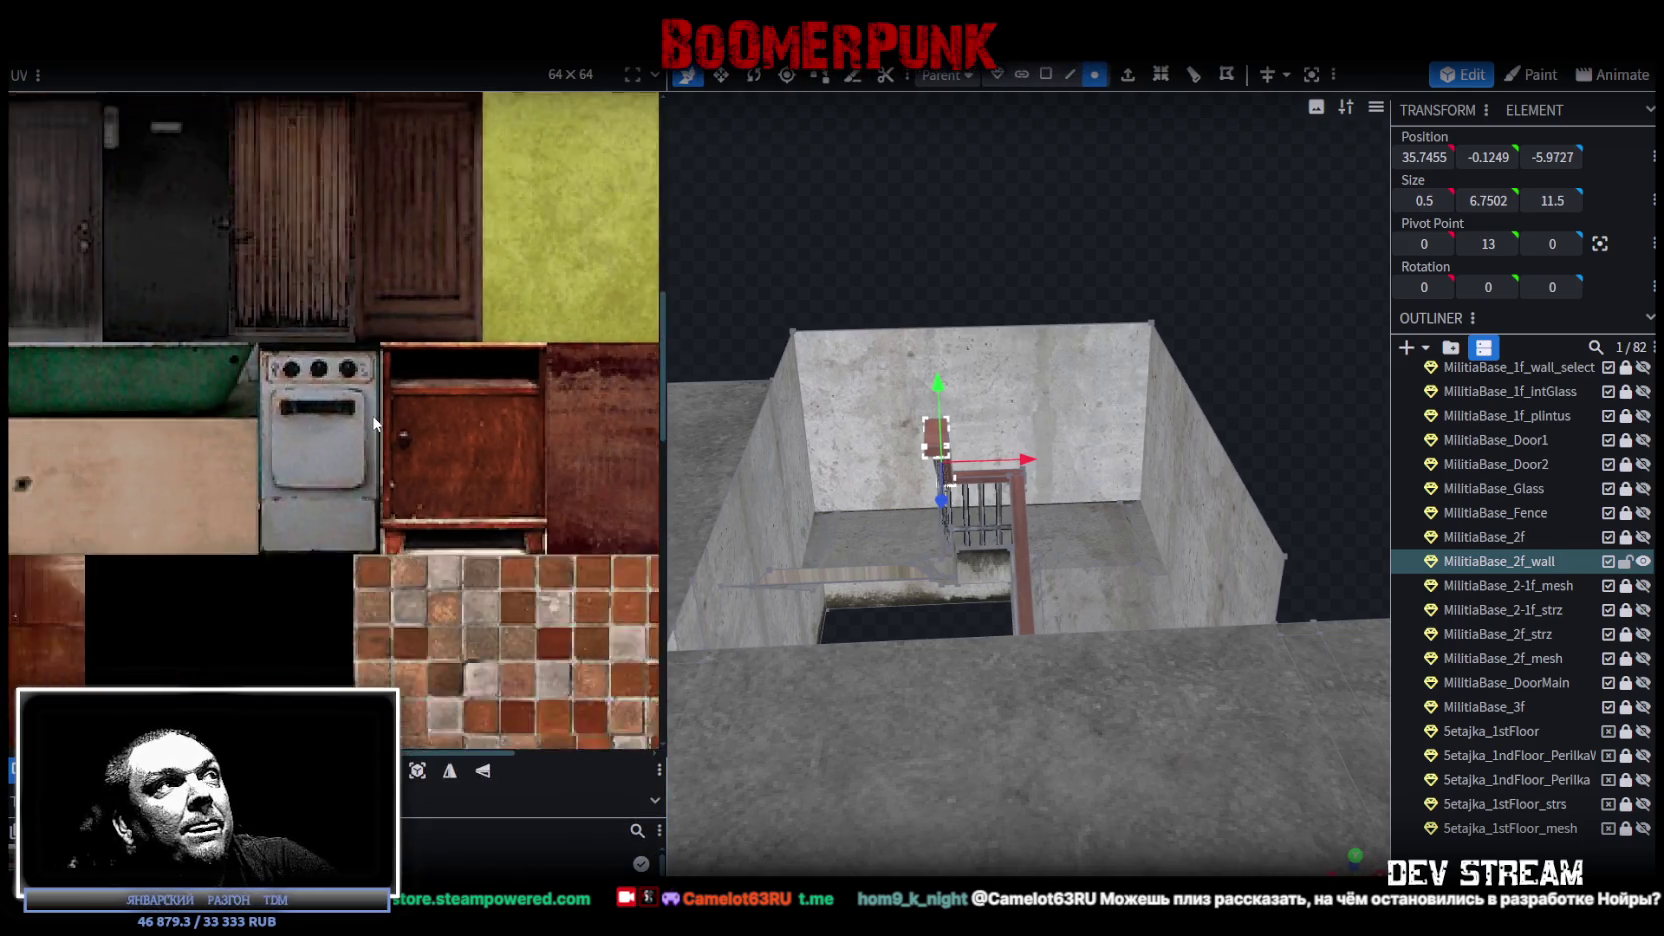
scroll(374, 412, down, 4)
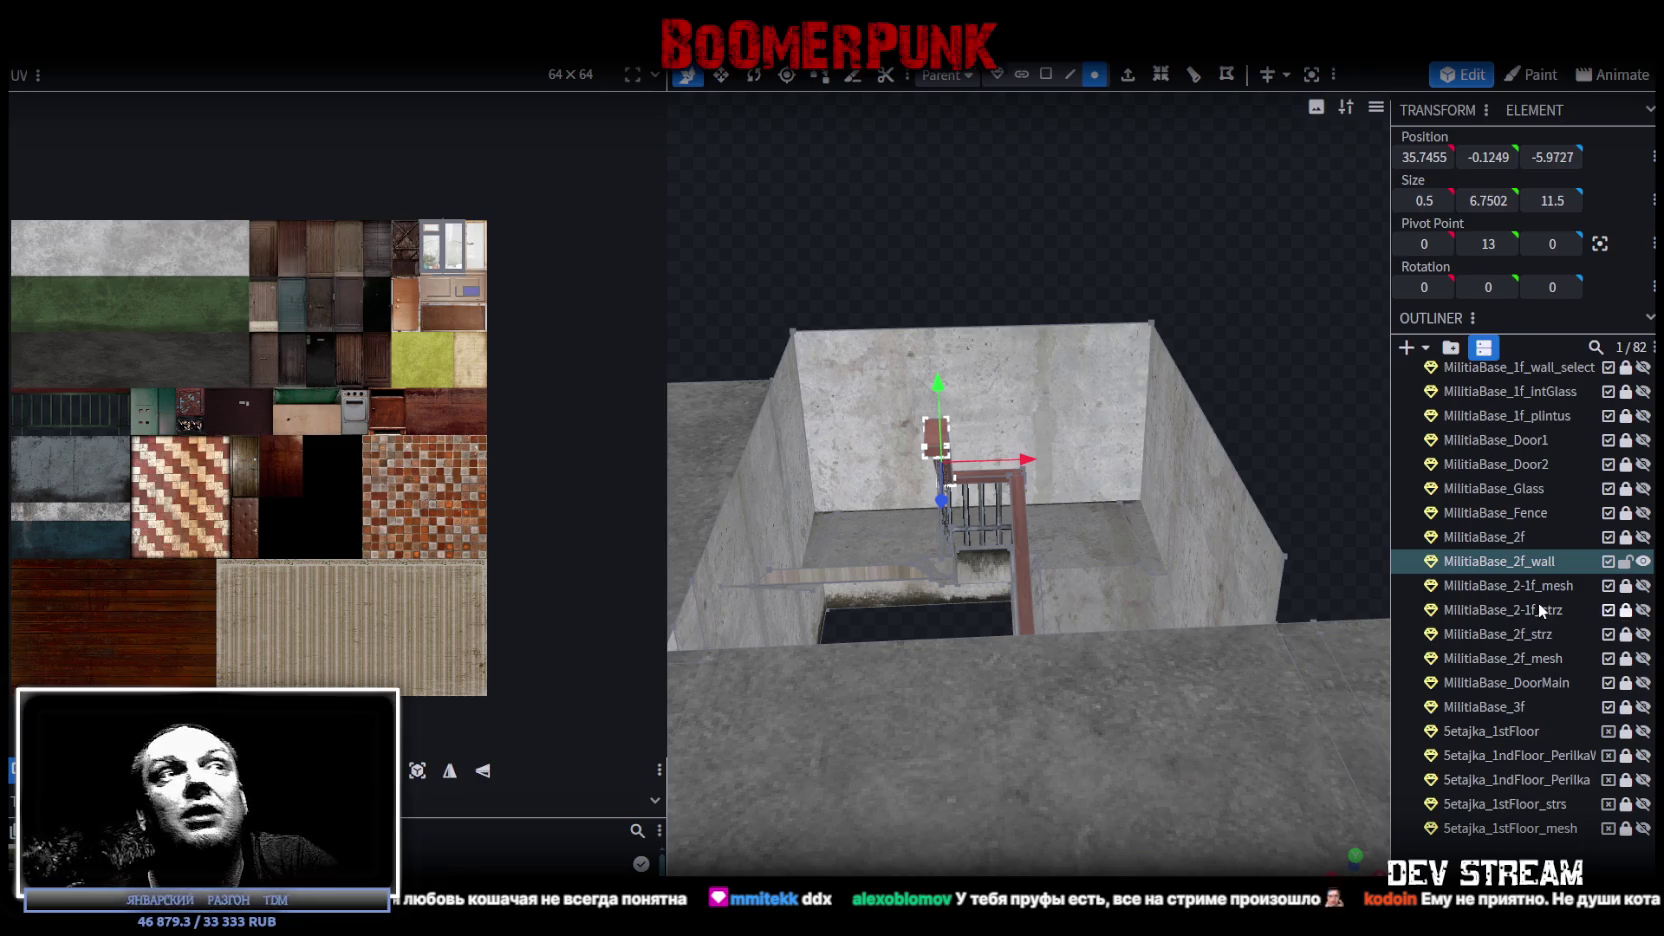
scroll(1355, 520, up, 2)
mouse_move(1057, 235)
mouse_down()
mouse_move(991, 250)
mouse_move(1050, 231)
mouse_up()
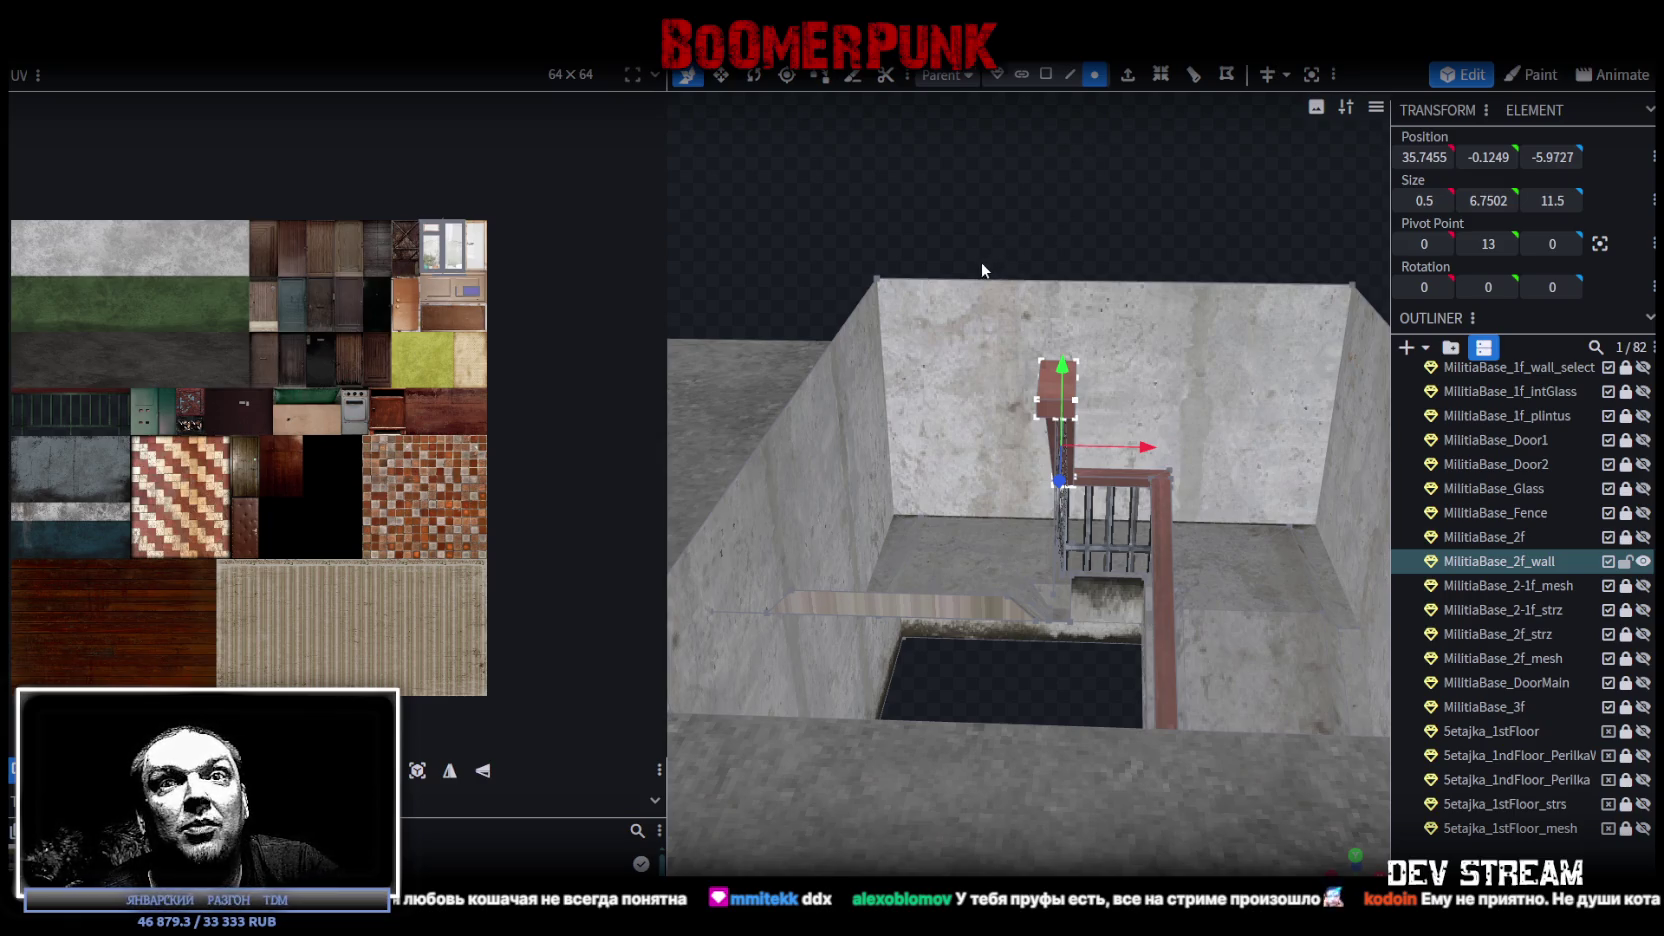
Zoom the Blockbench view, then switch to Unity and orbit the Scene view around the militia base.
scroll(913, 502, down, 2)
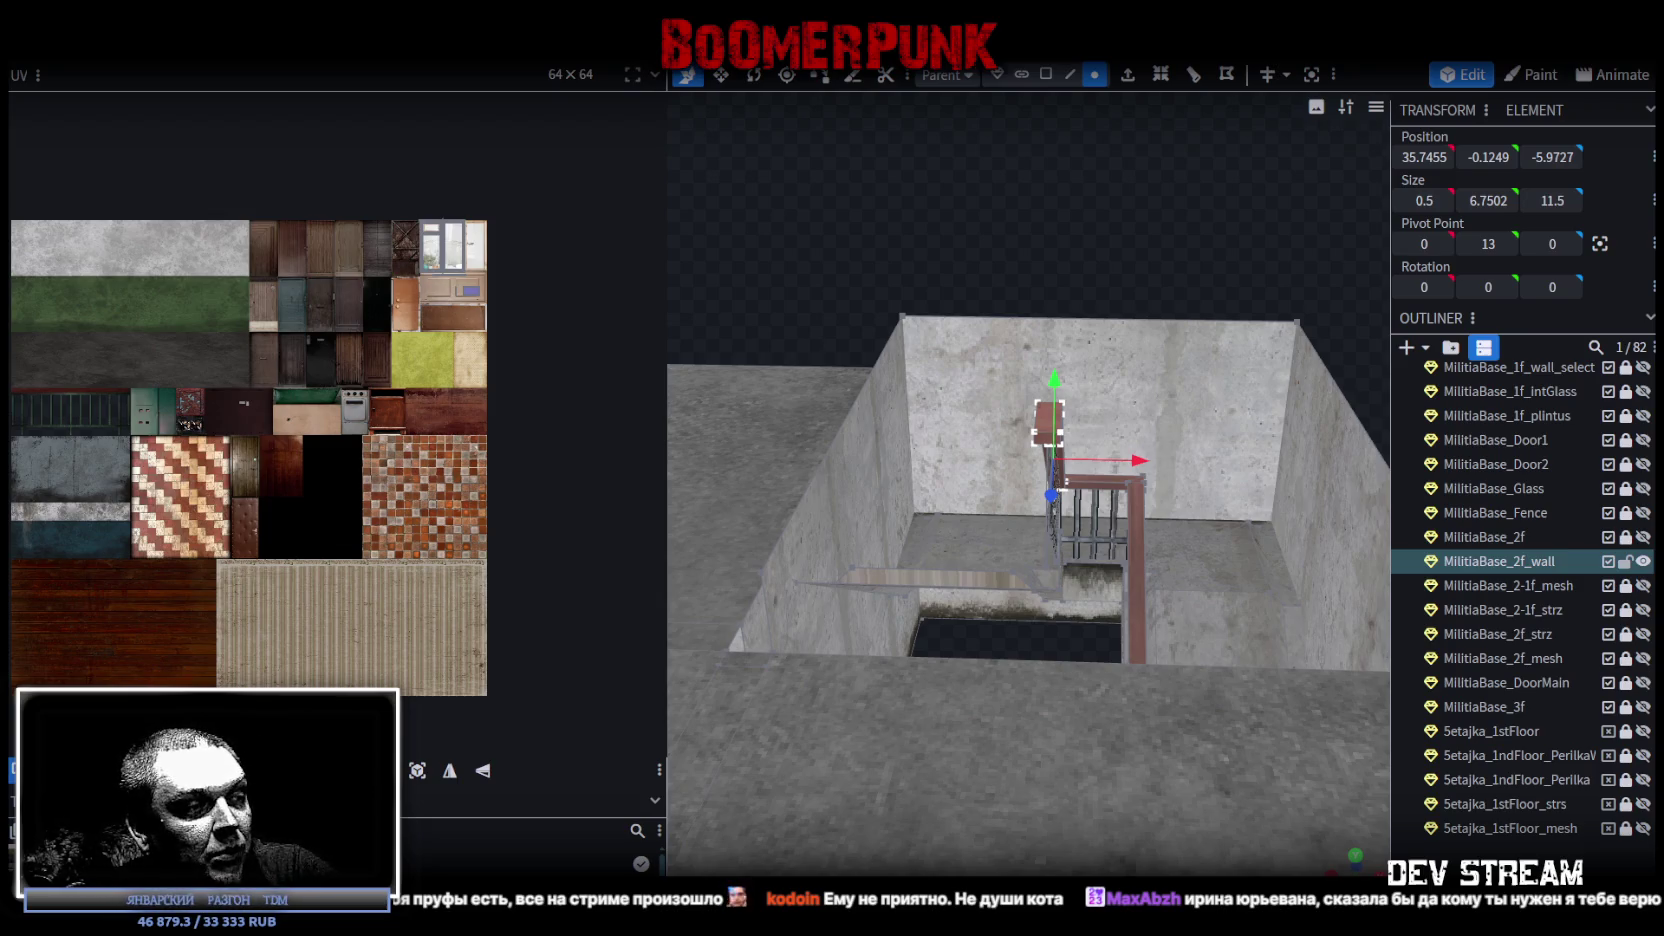
key(alt+Tab)
alt+drag(1008, 363, 1036, 351)
scroll(1036, 351, down, 5)
scroll(1036, 351, down, 5)
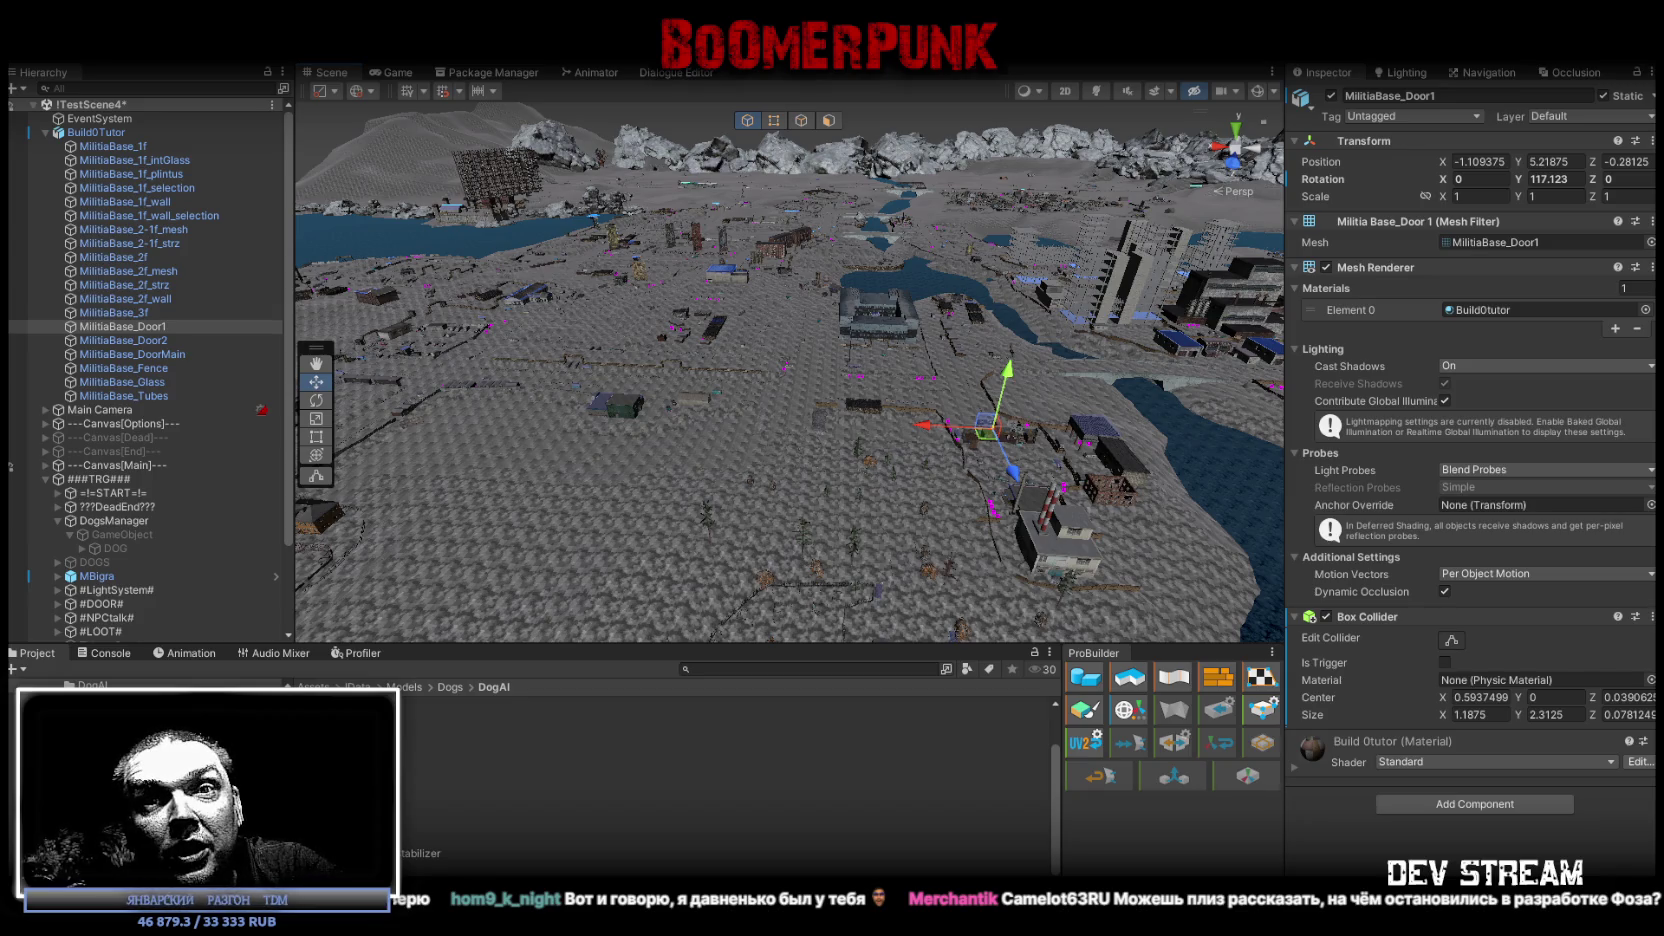
mouse_move(780, 340)
right_down()
mouse_move(792, 394)
mouse_move(944, 417)
mouse_move(1110, 345)
right_up()
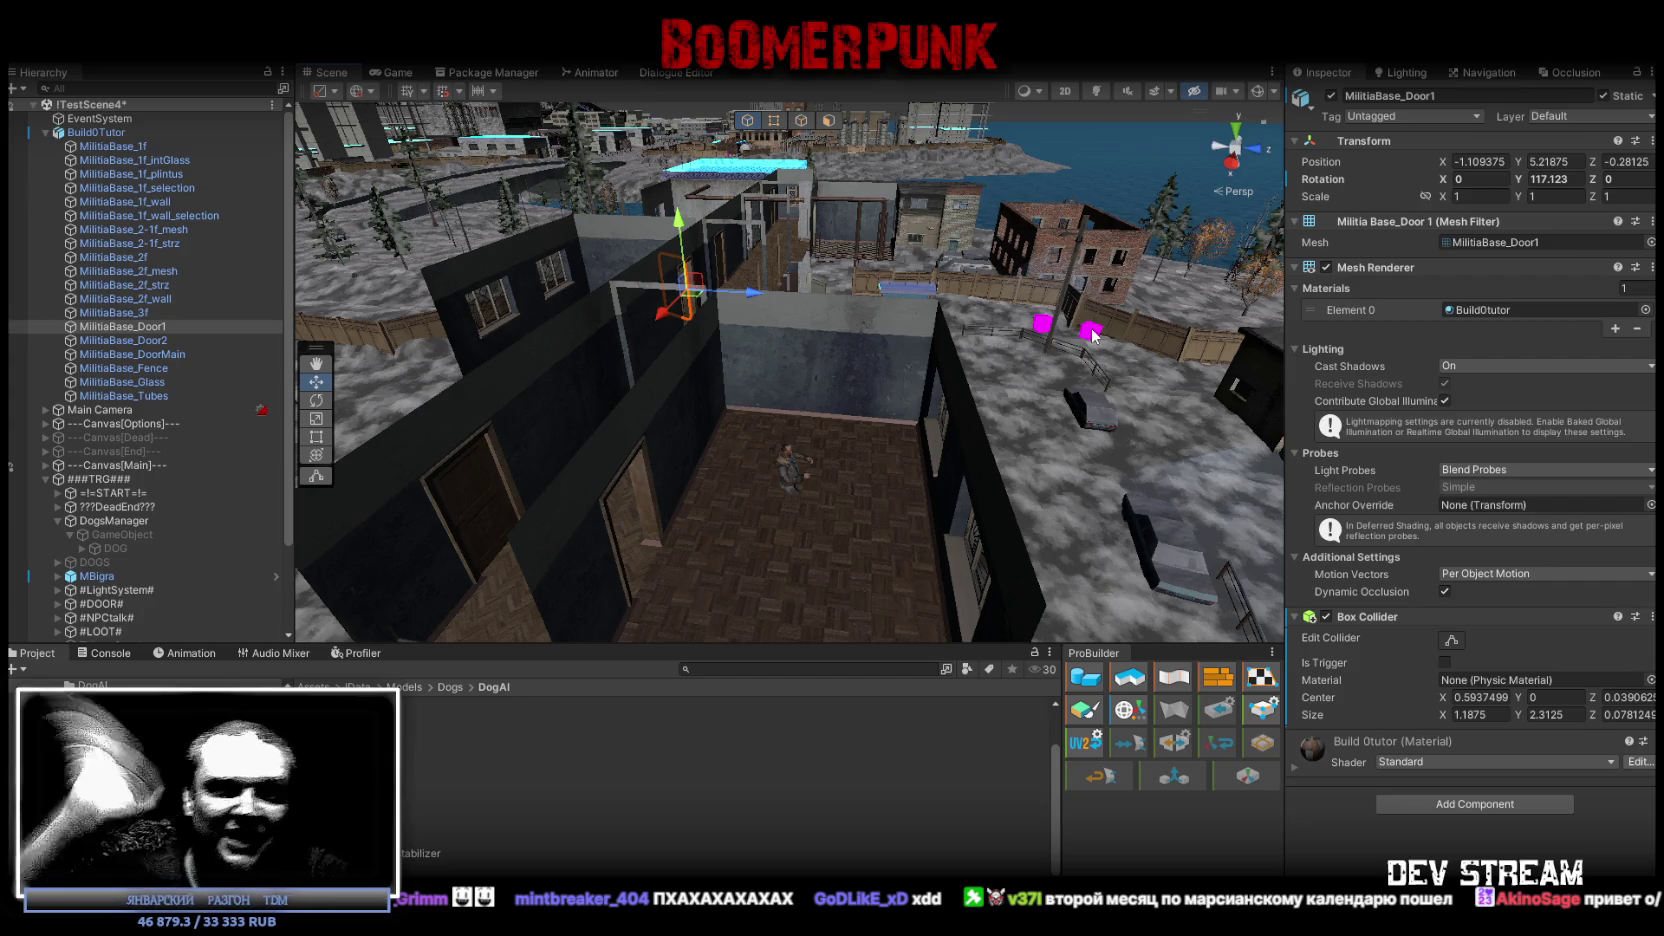
scroll(815, 240, down, 5)
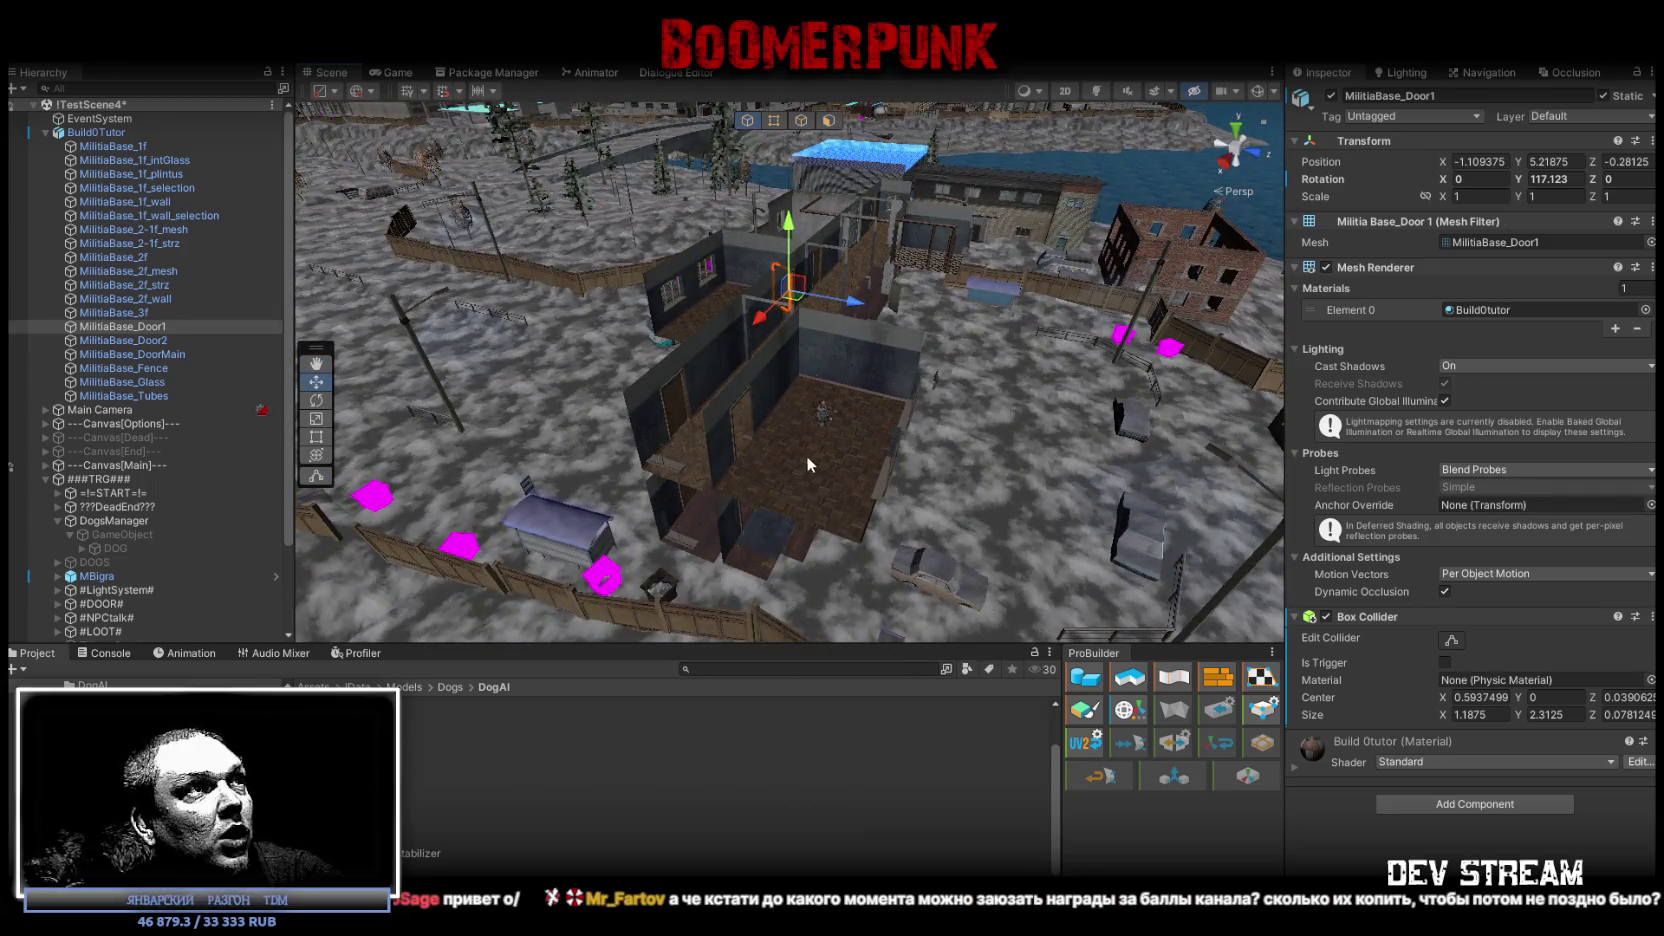
Collapse Build0Tutor, select the militia base in the Scene, and deactivate it in the Inspector.
click(45, 133)
click(118, 258)
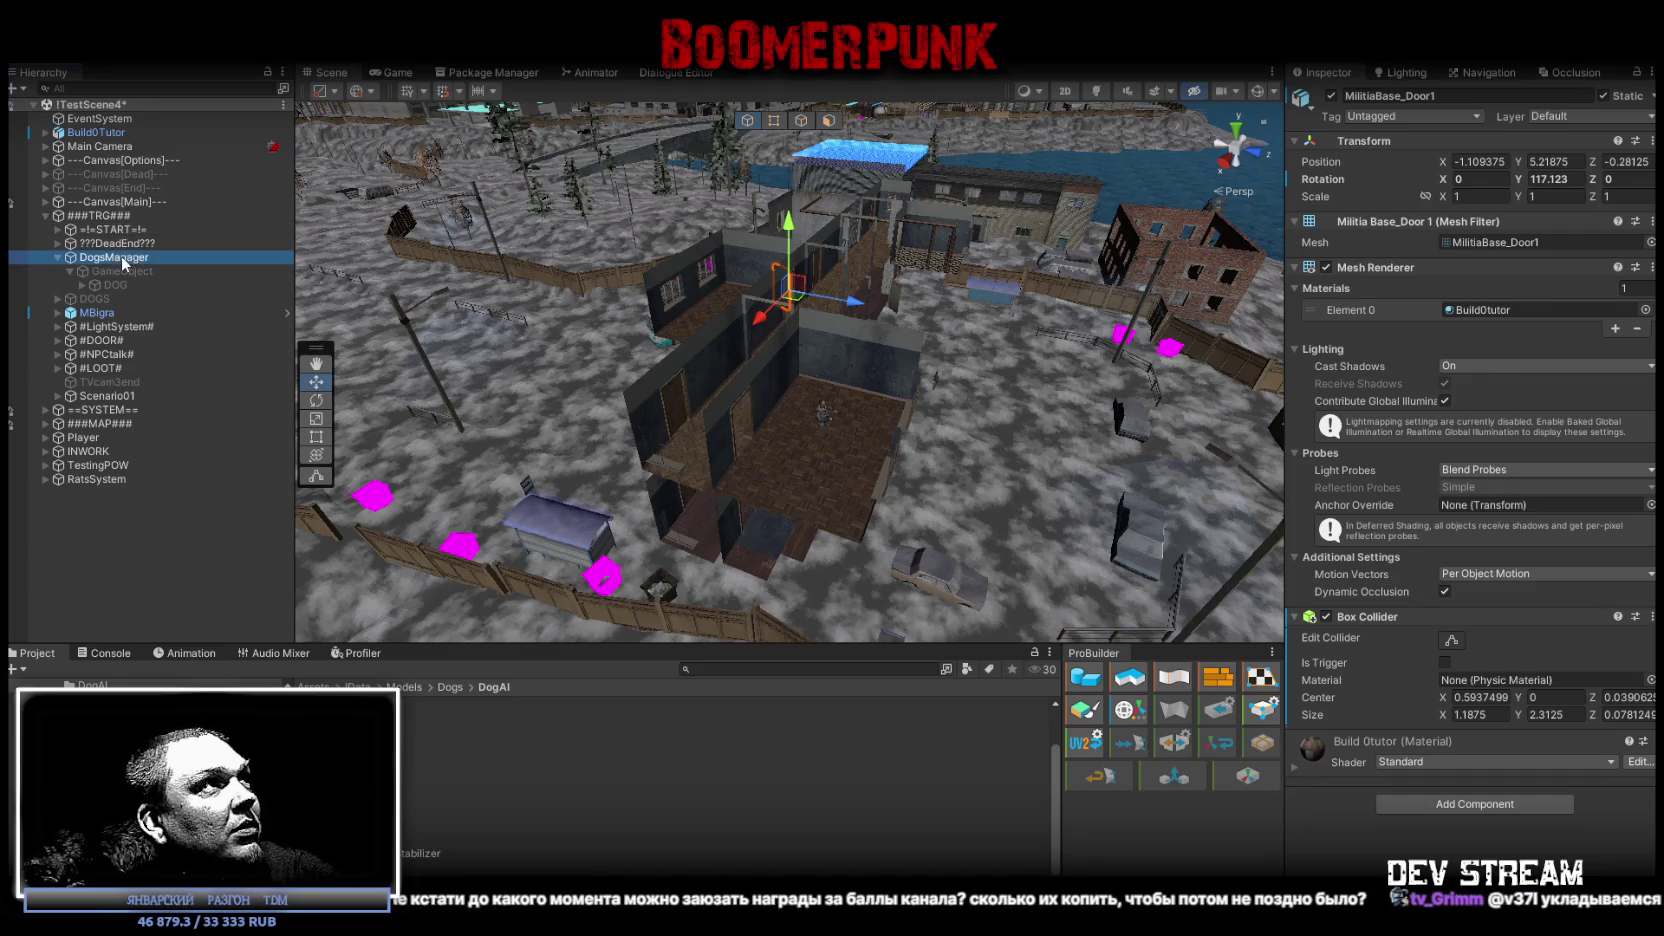
click(1343, 96)
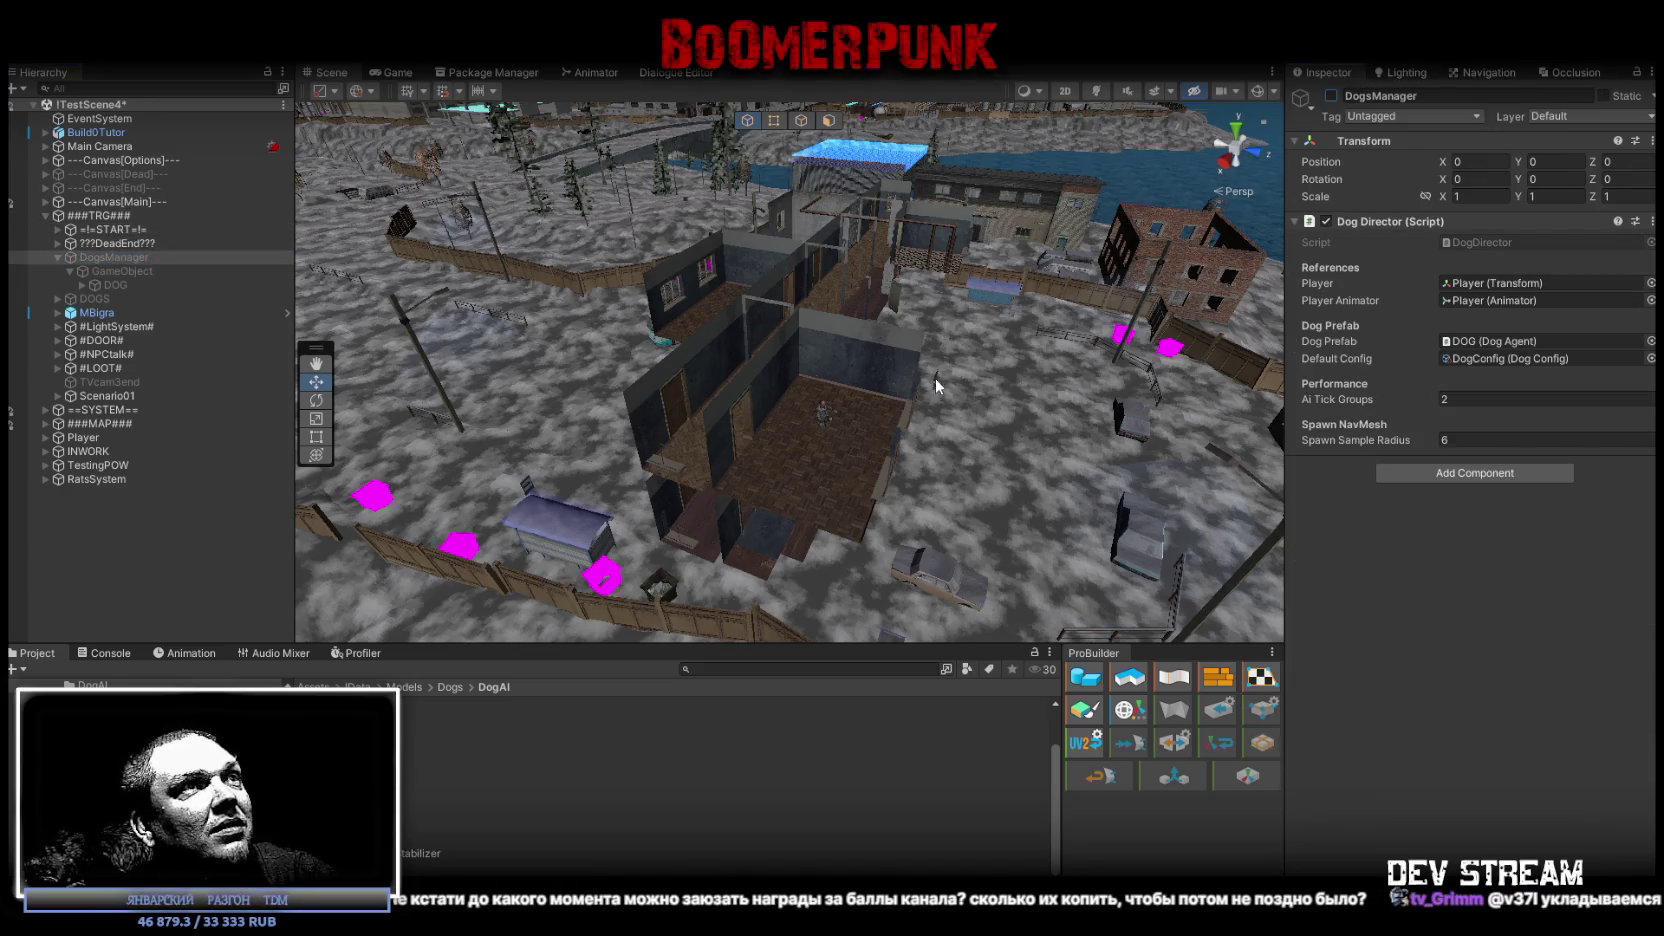
click(873, 397)
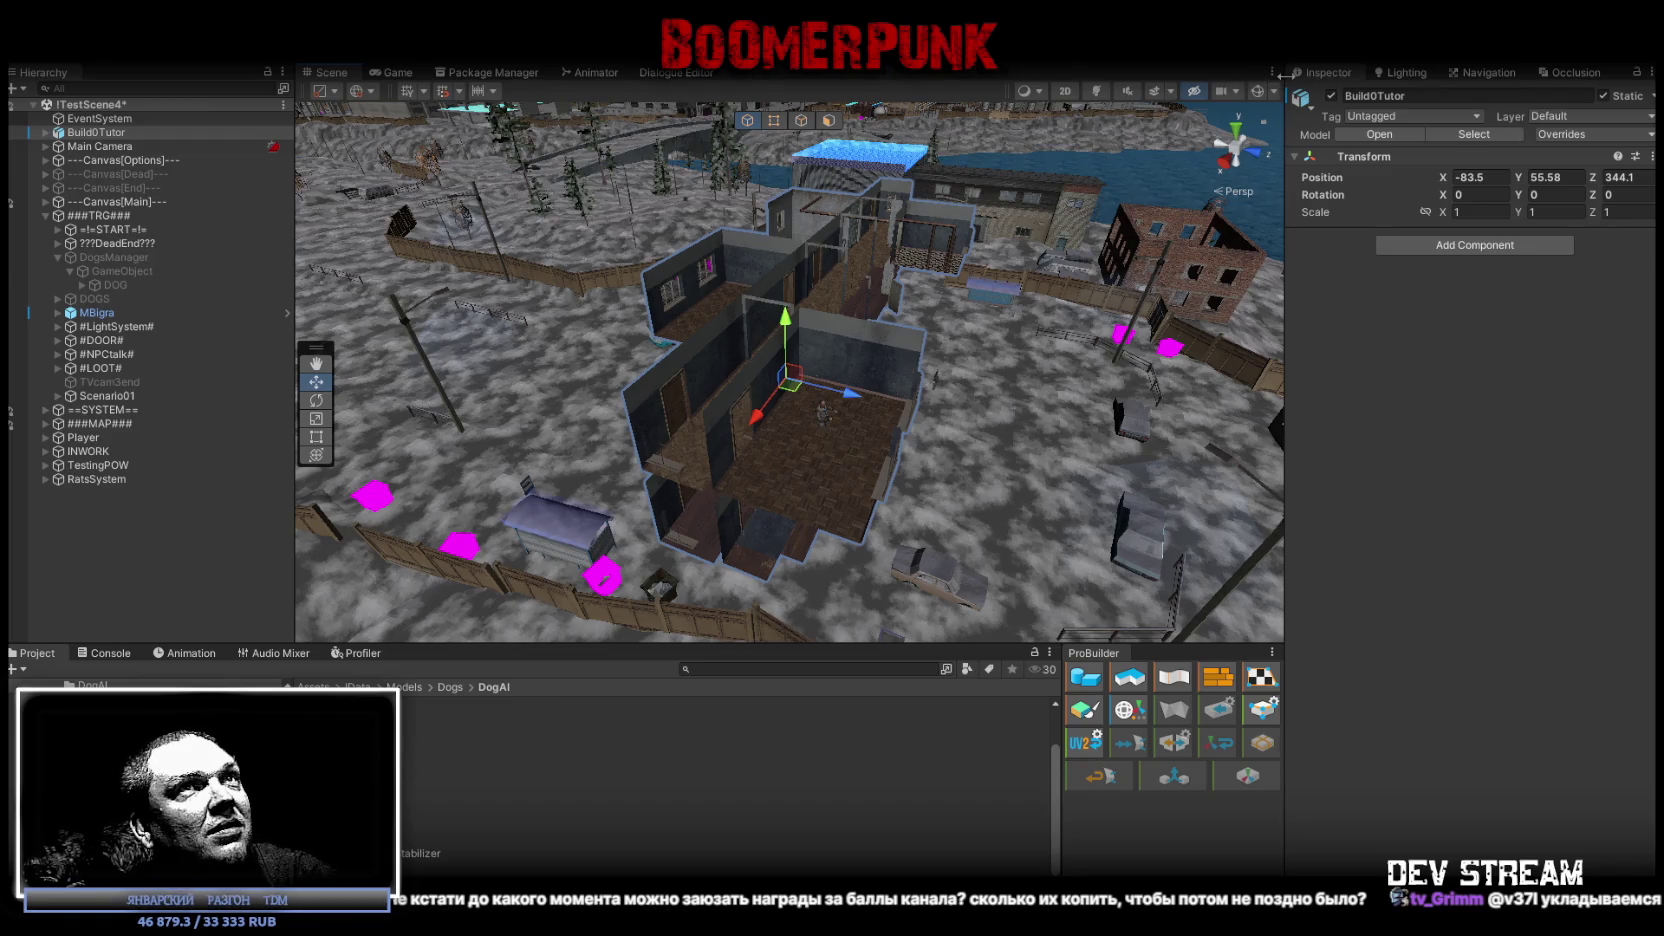
click(1331, 96)
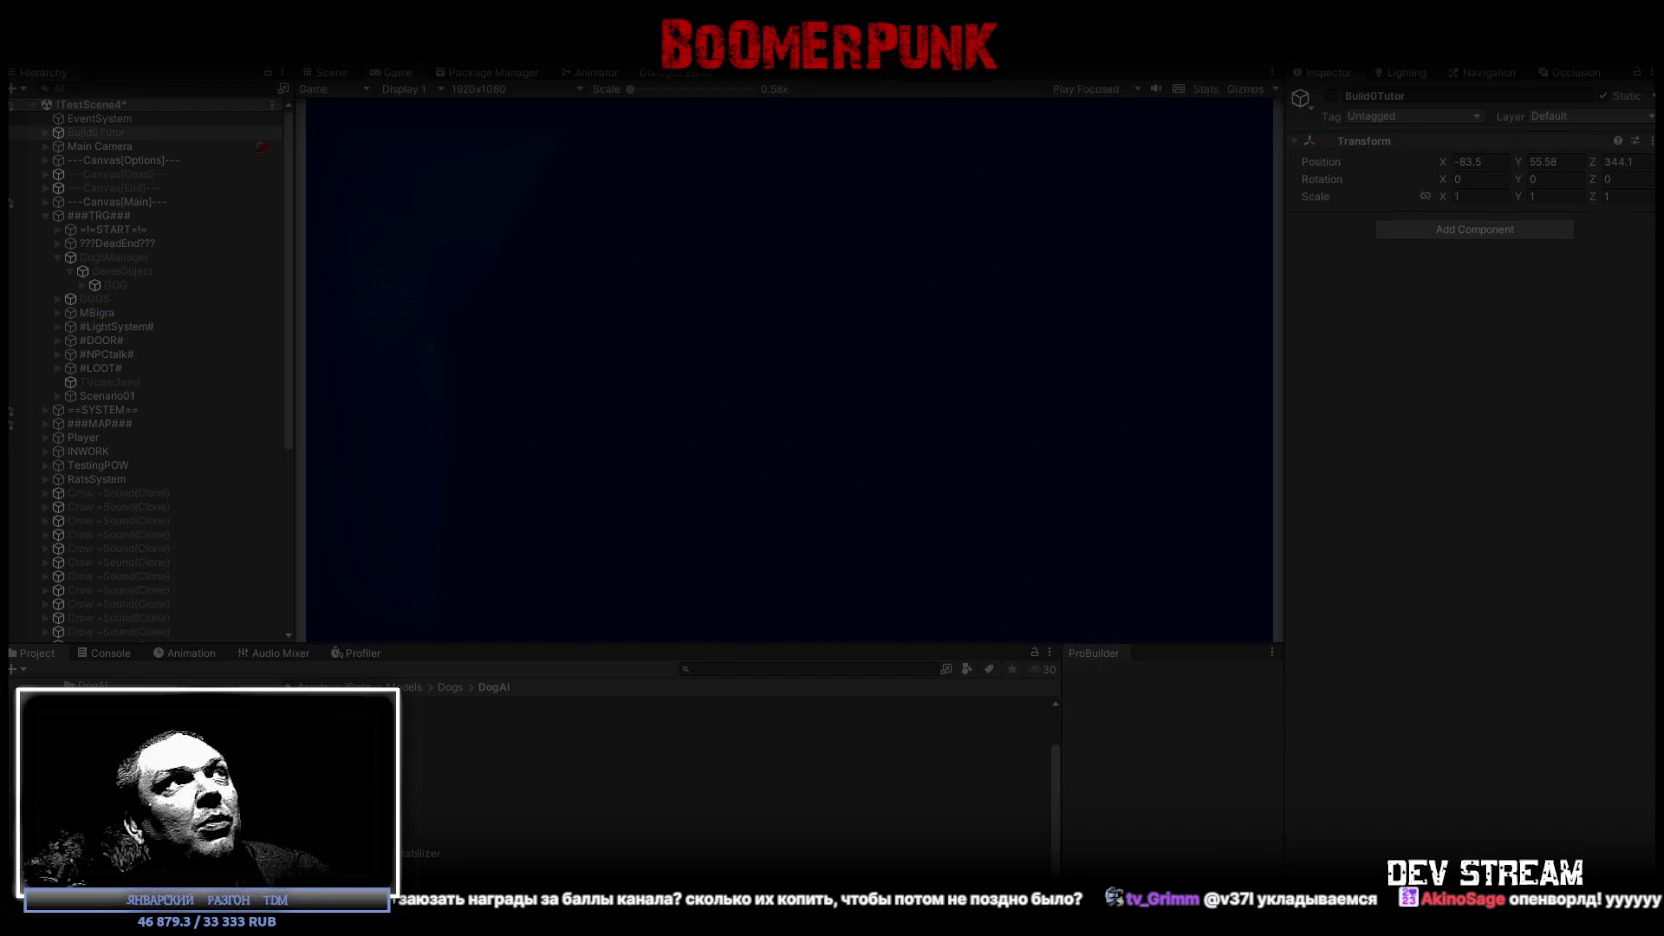
Maximize the game view, equip the pistol, and move two bag items into the quick slots.
double_click(396, 72)
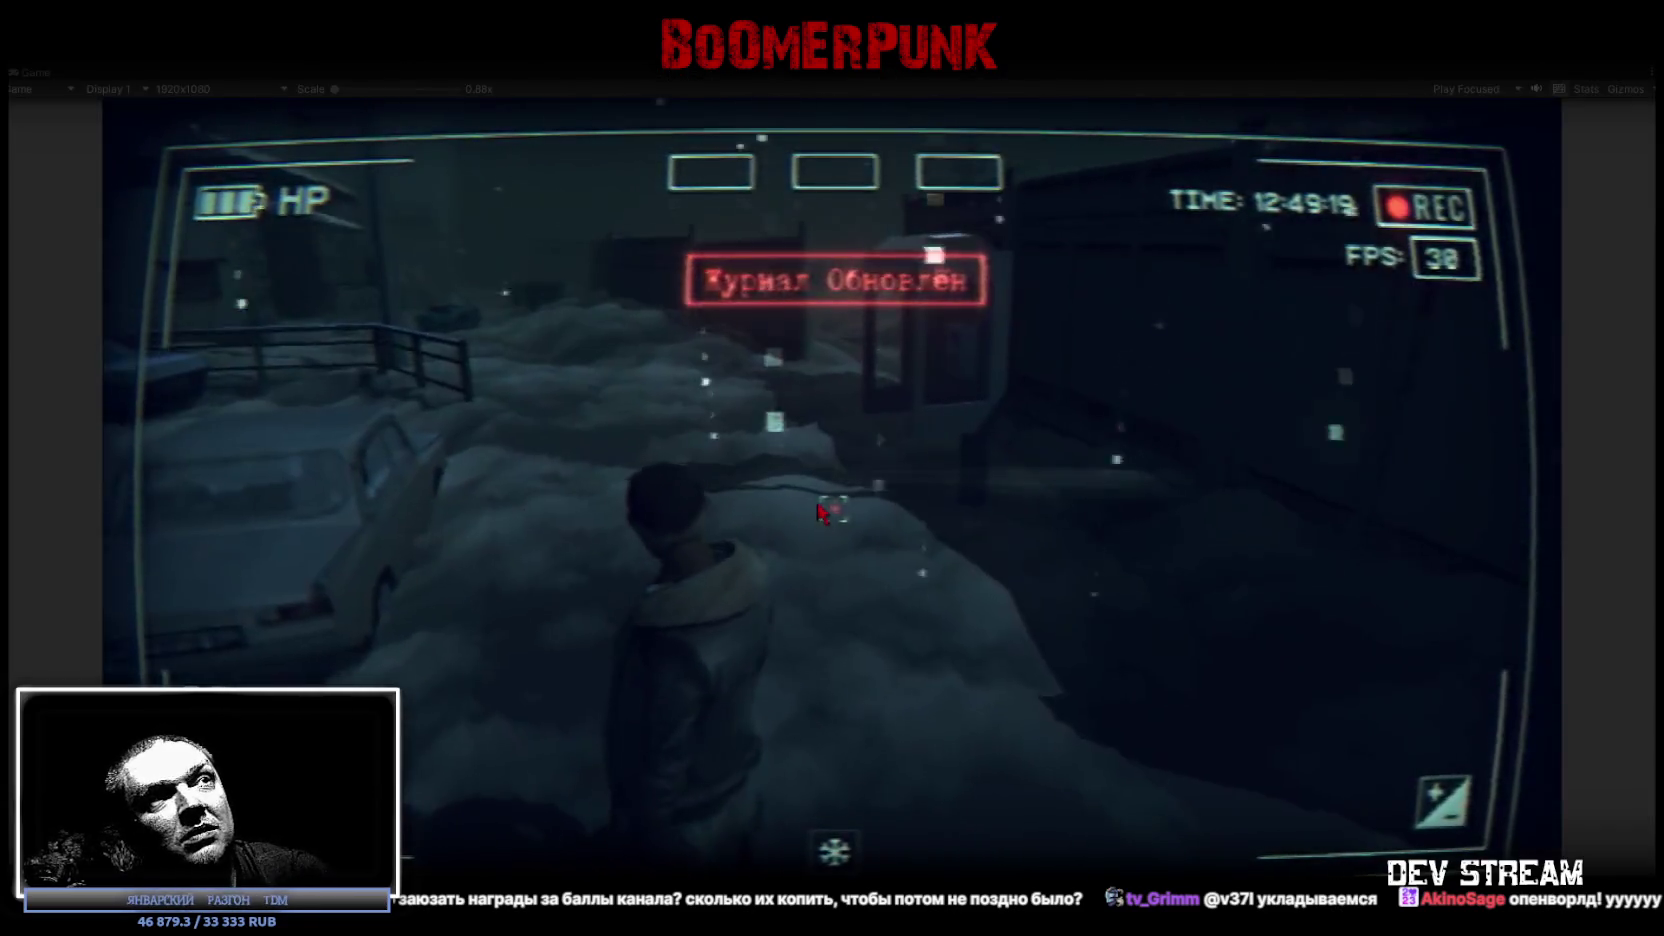
key(Tab)
click(955, 310)
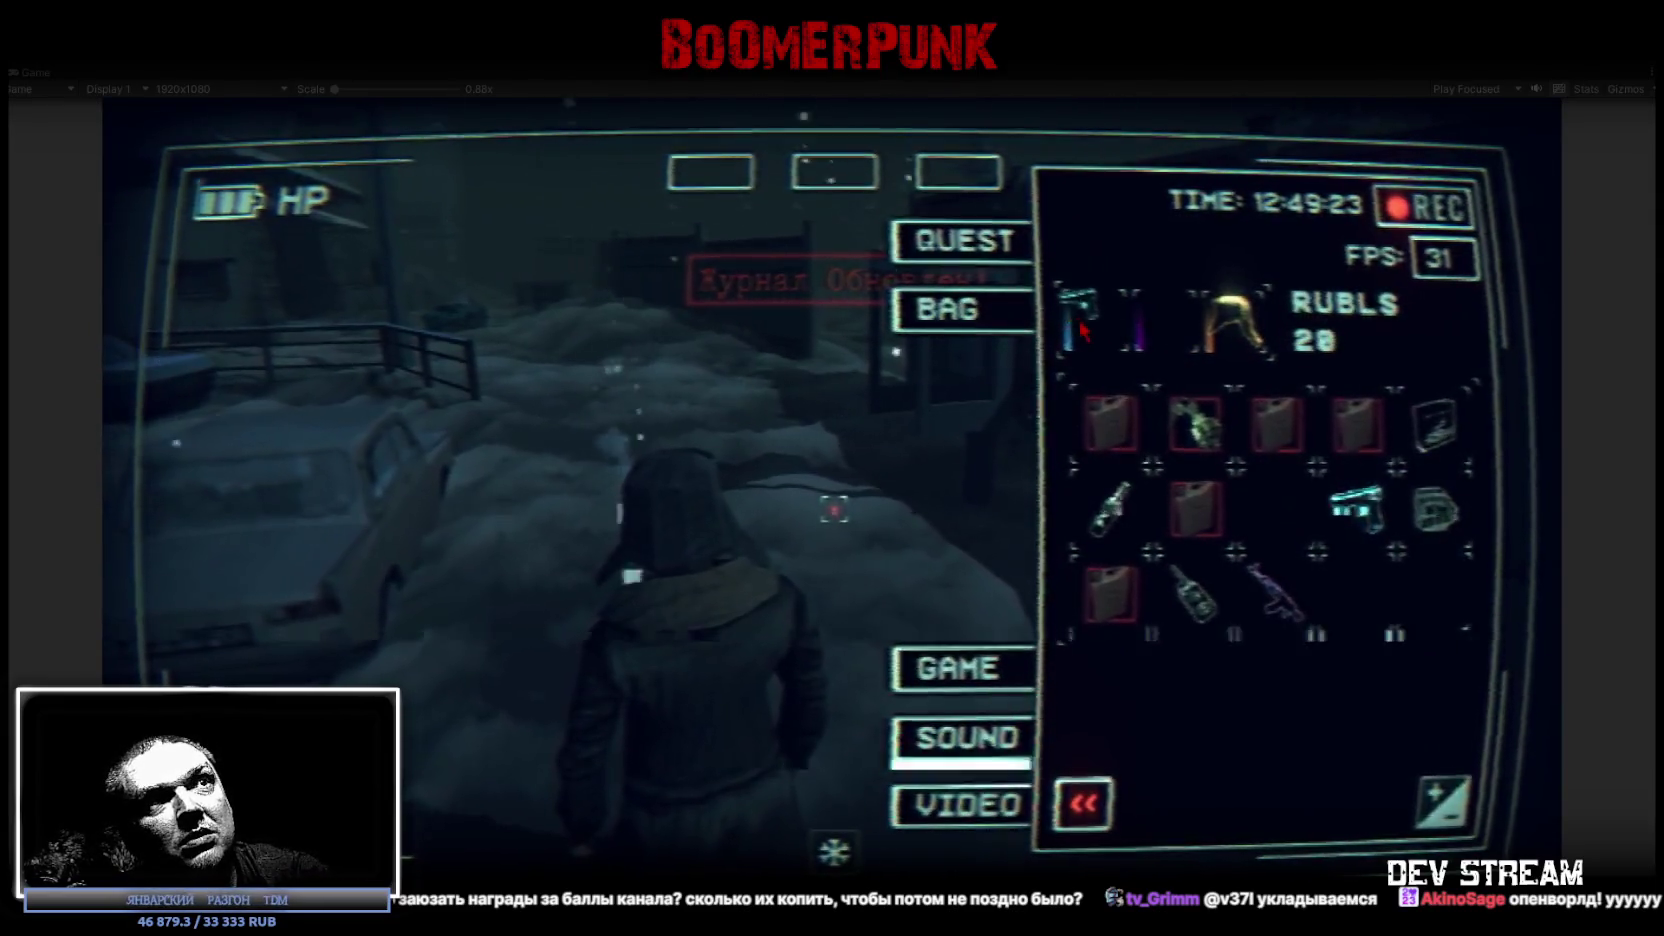
click(1345, 495)
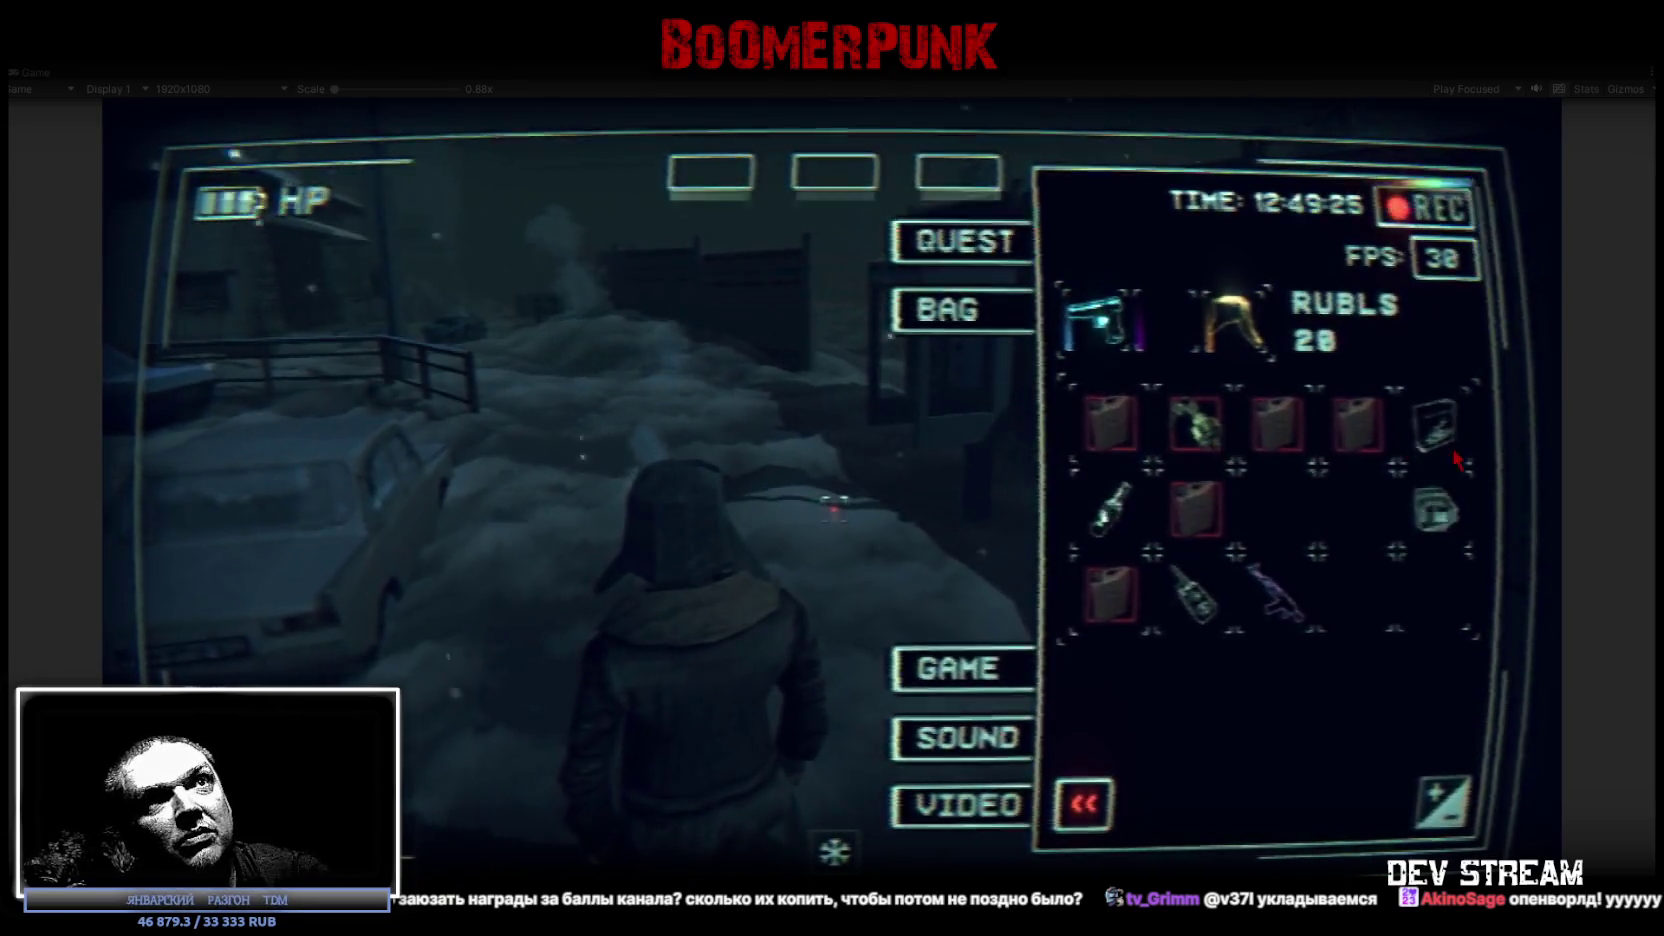
click(978, 185)
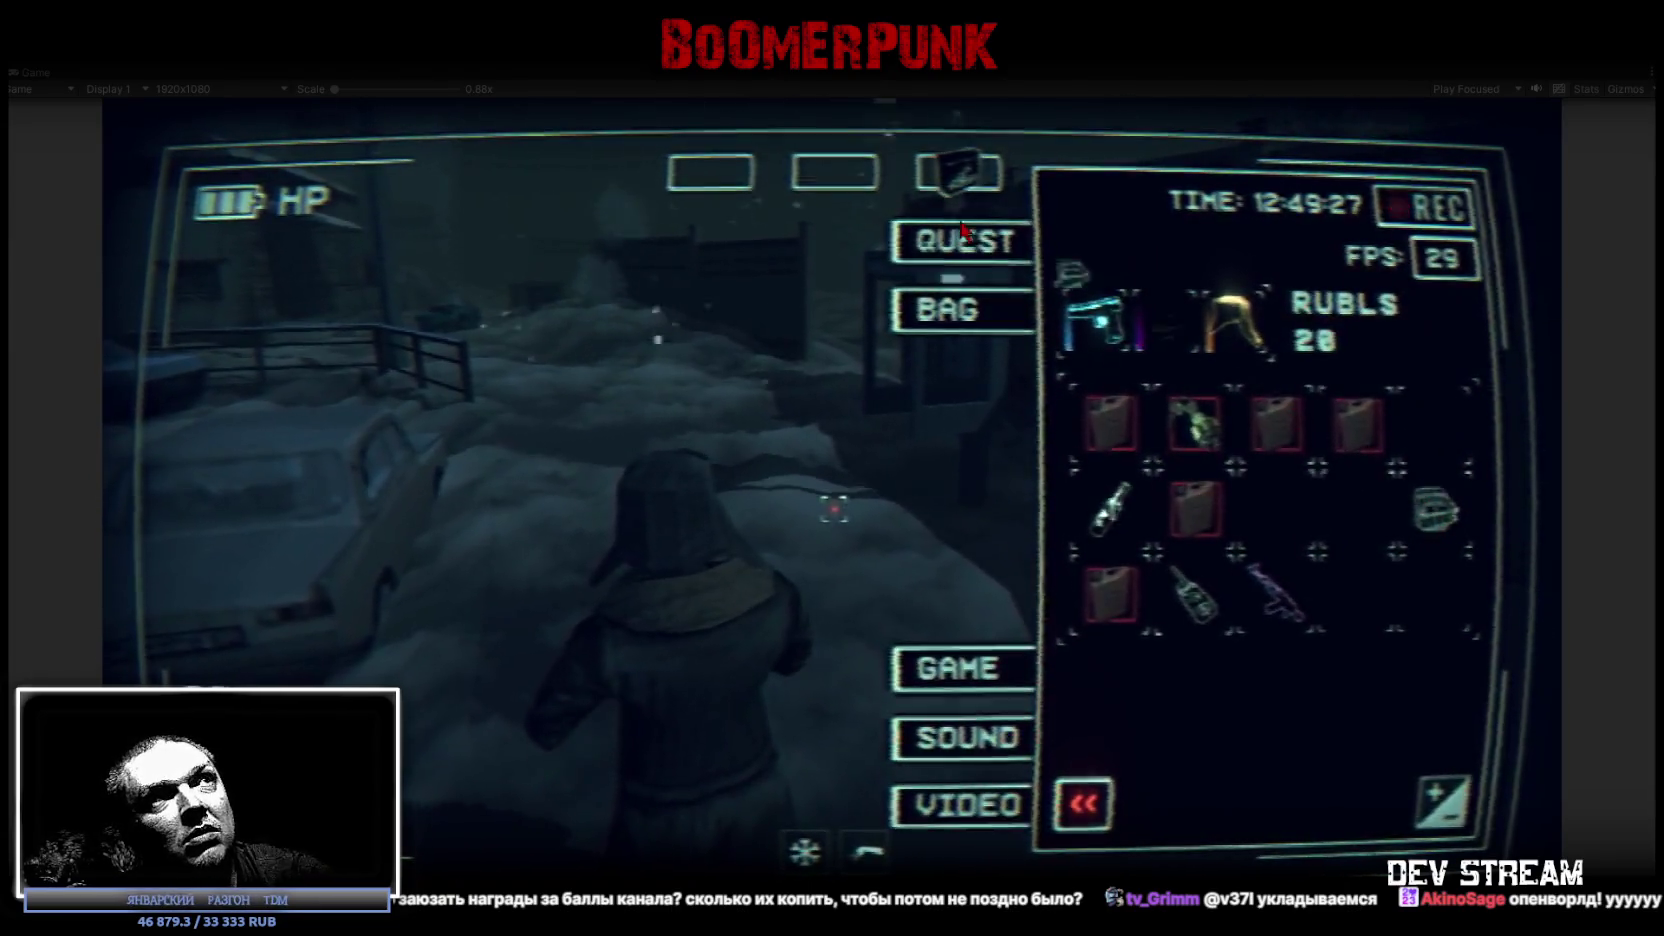
key(Tab)
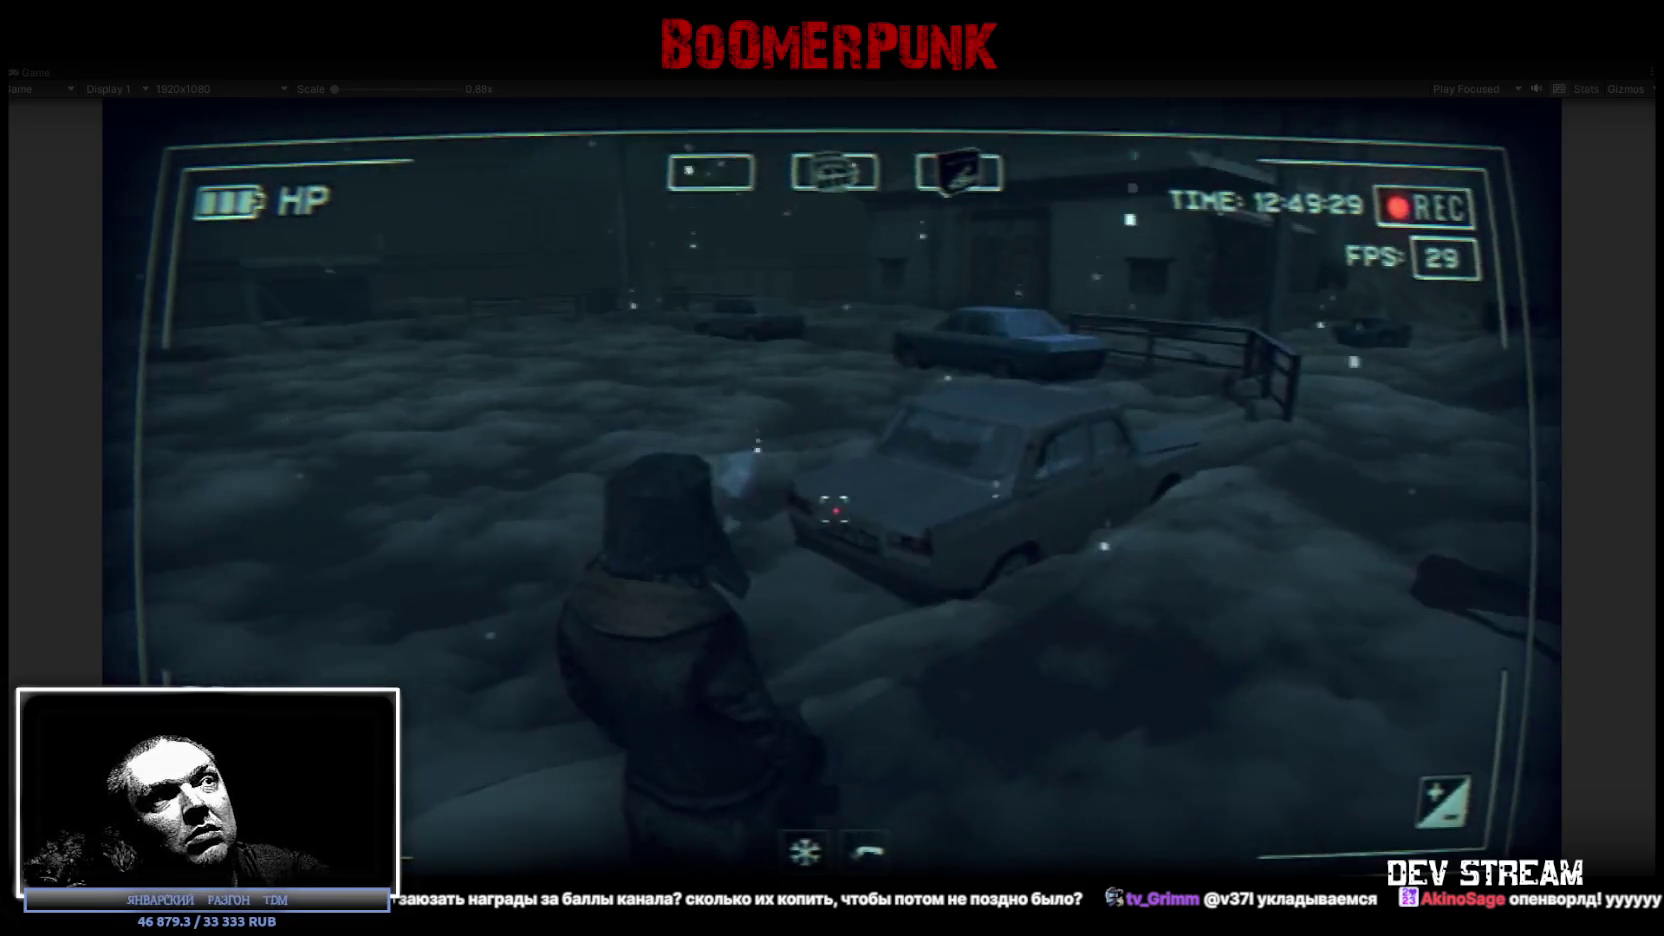
Walk past the burning barrel, bus shelter and parked buses, raise the rifle, then open the GPS map.
key(w)
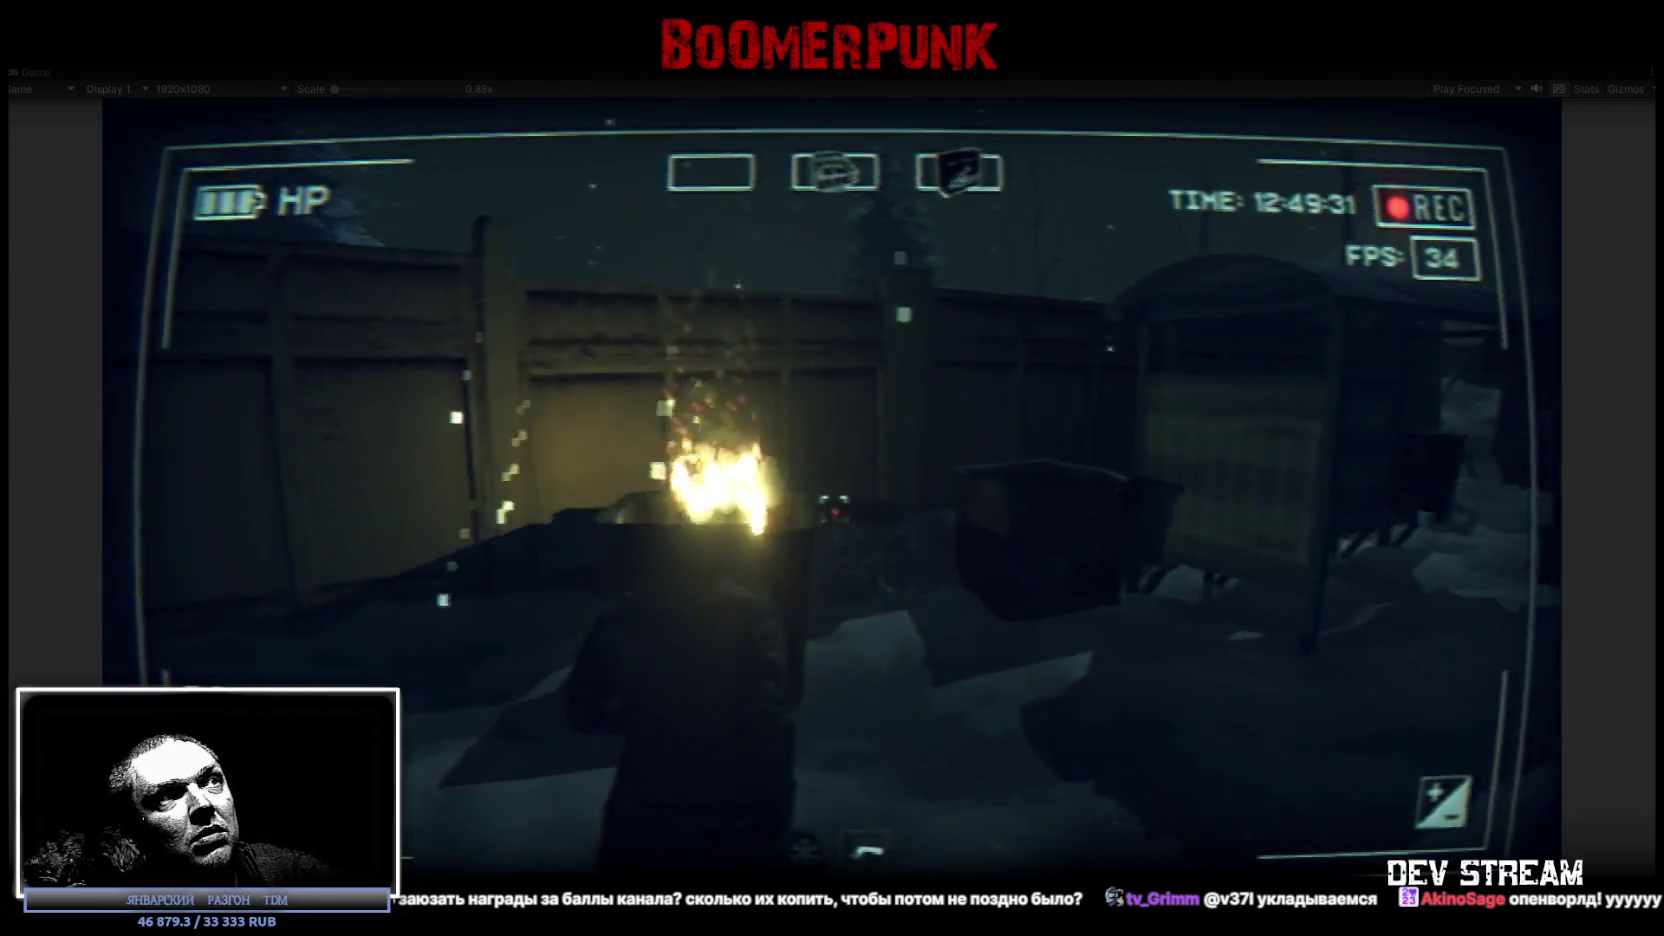
key(w)
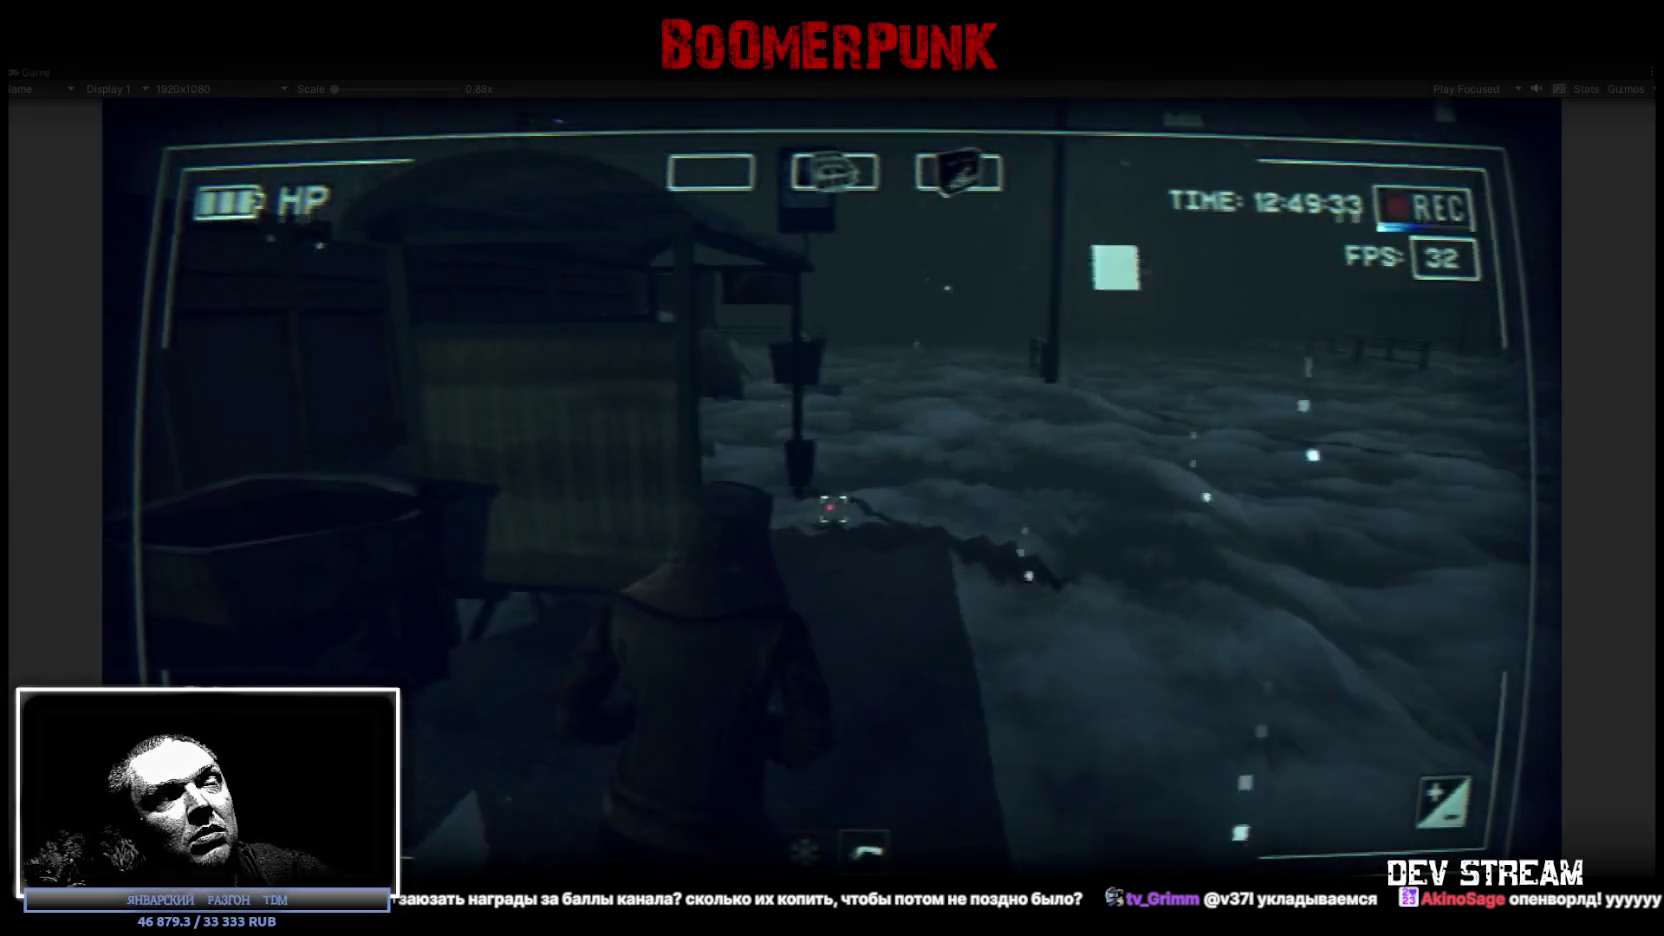
key(w)
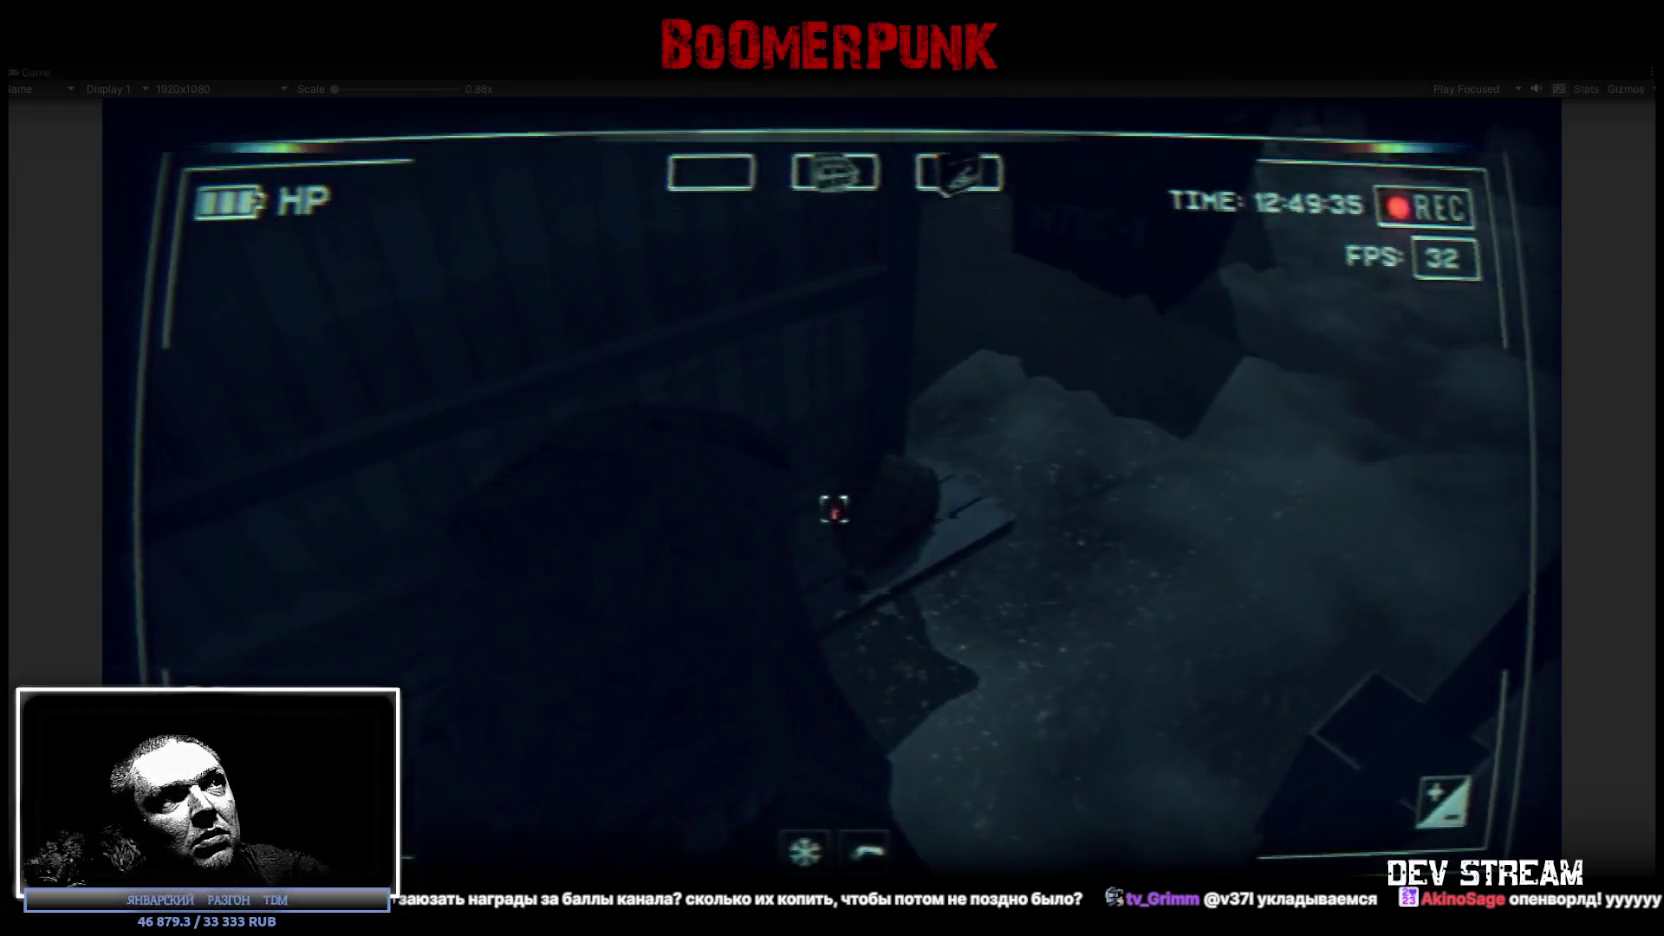
key(w)
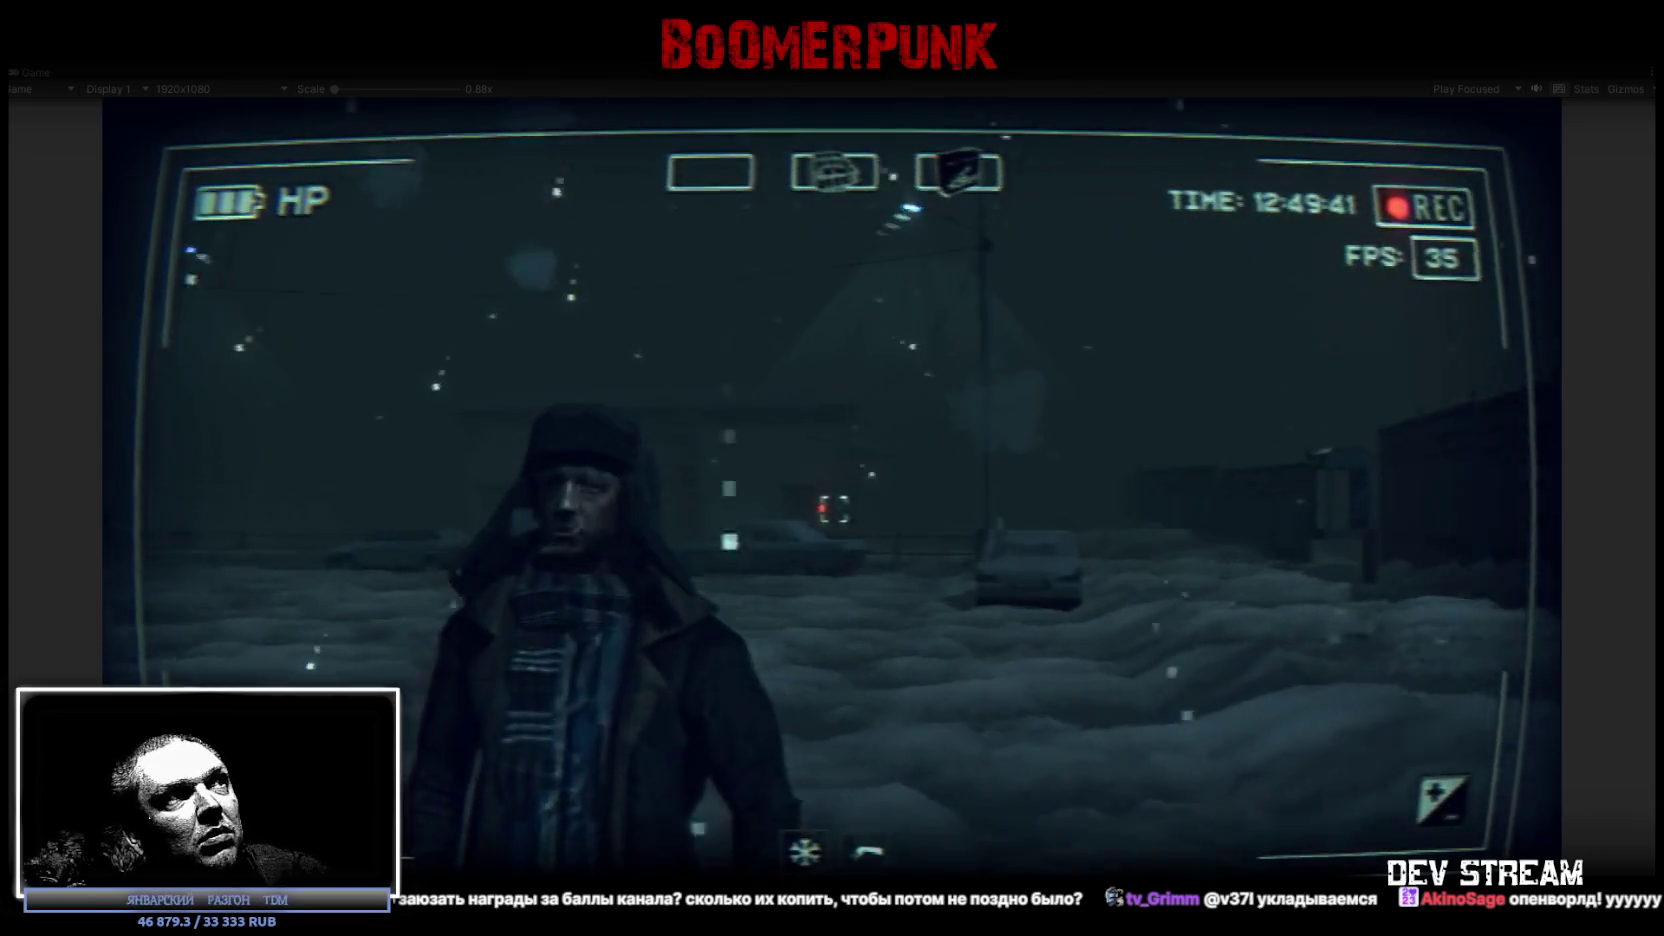
key(Tab)
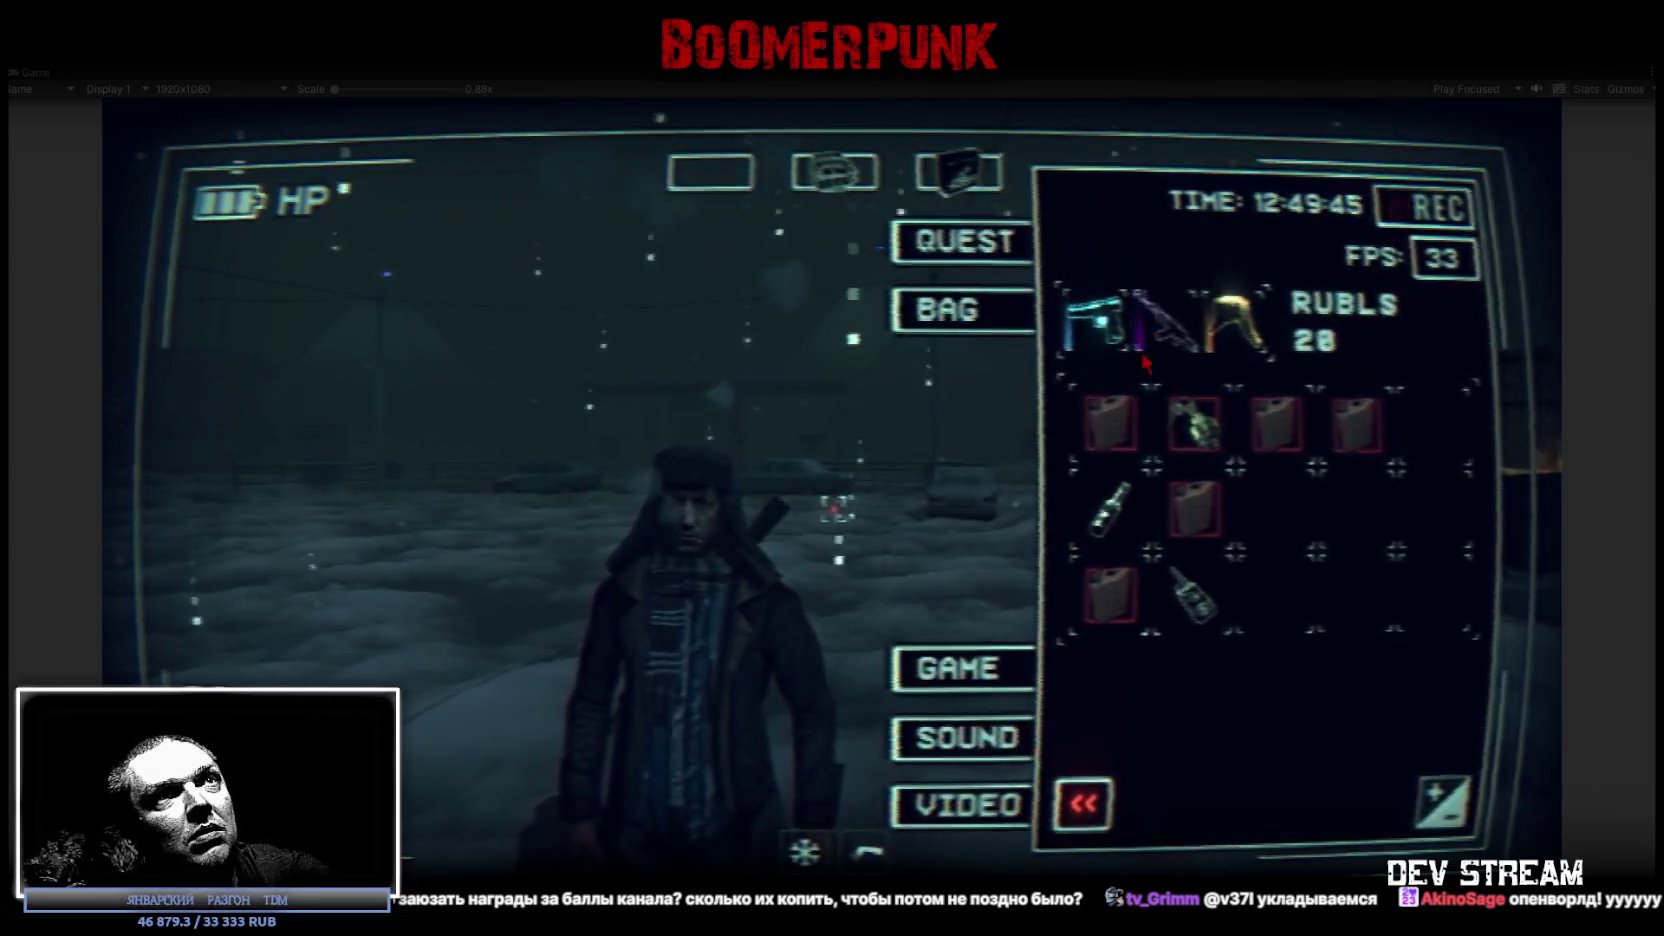
key(Tab)
key(1)
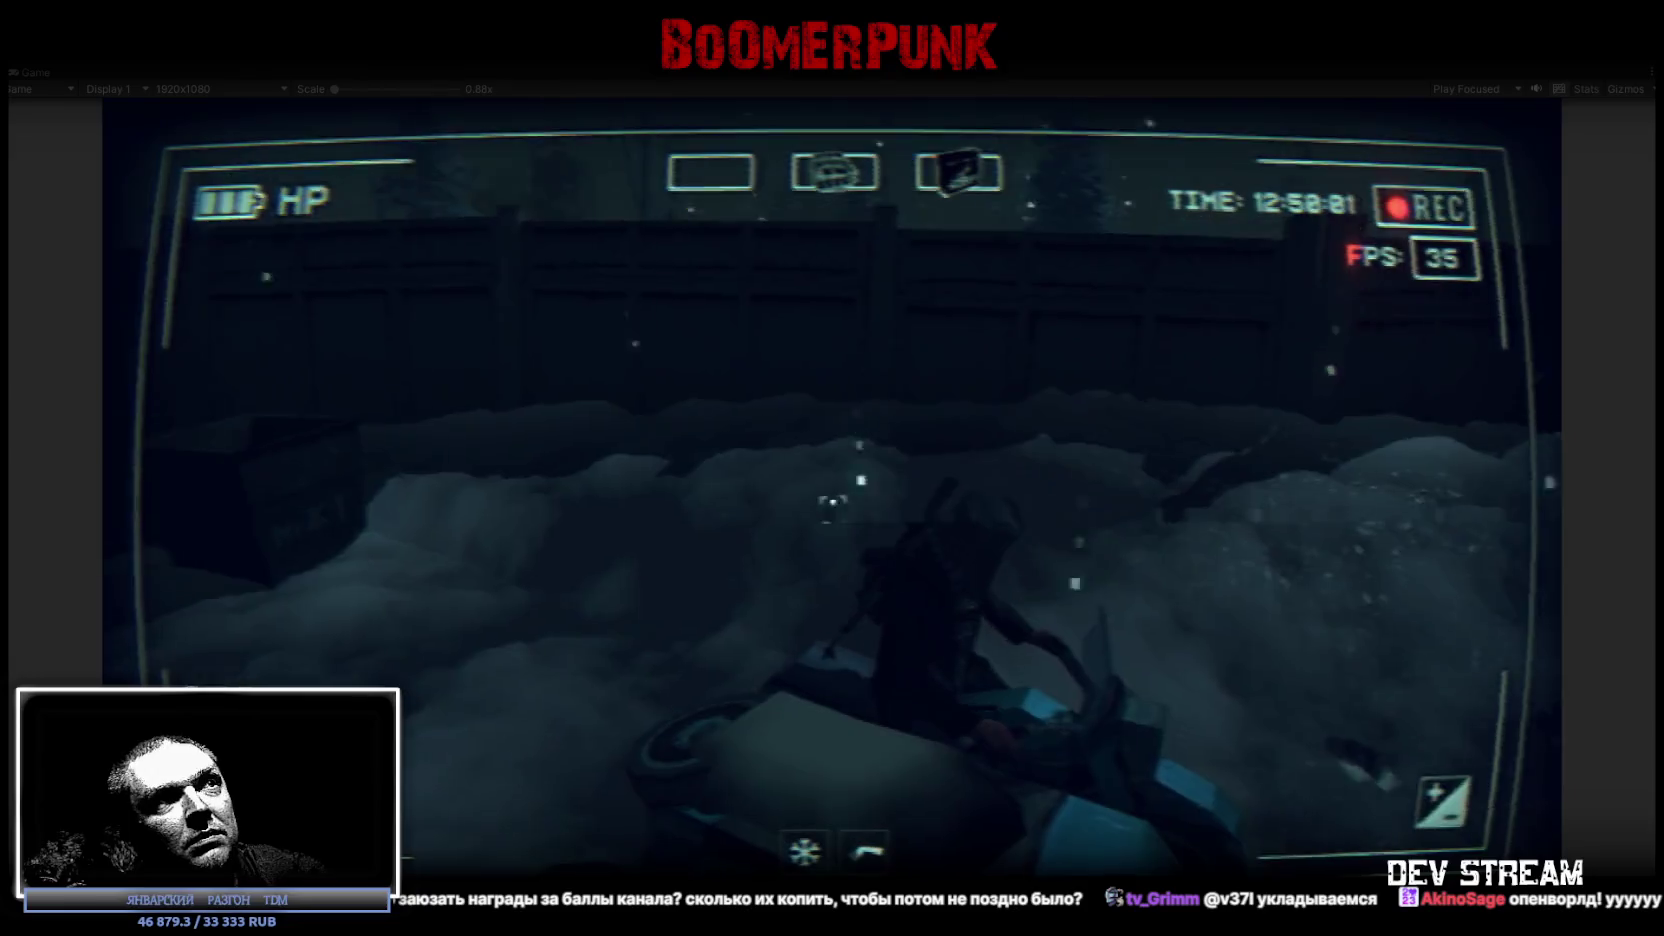
key(Tab)
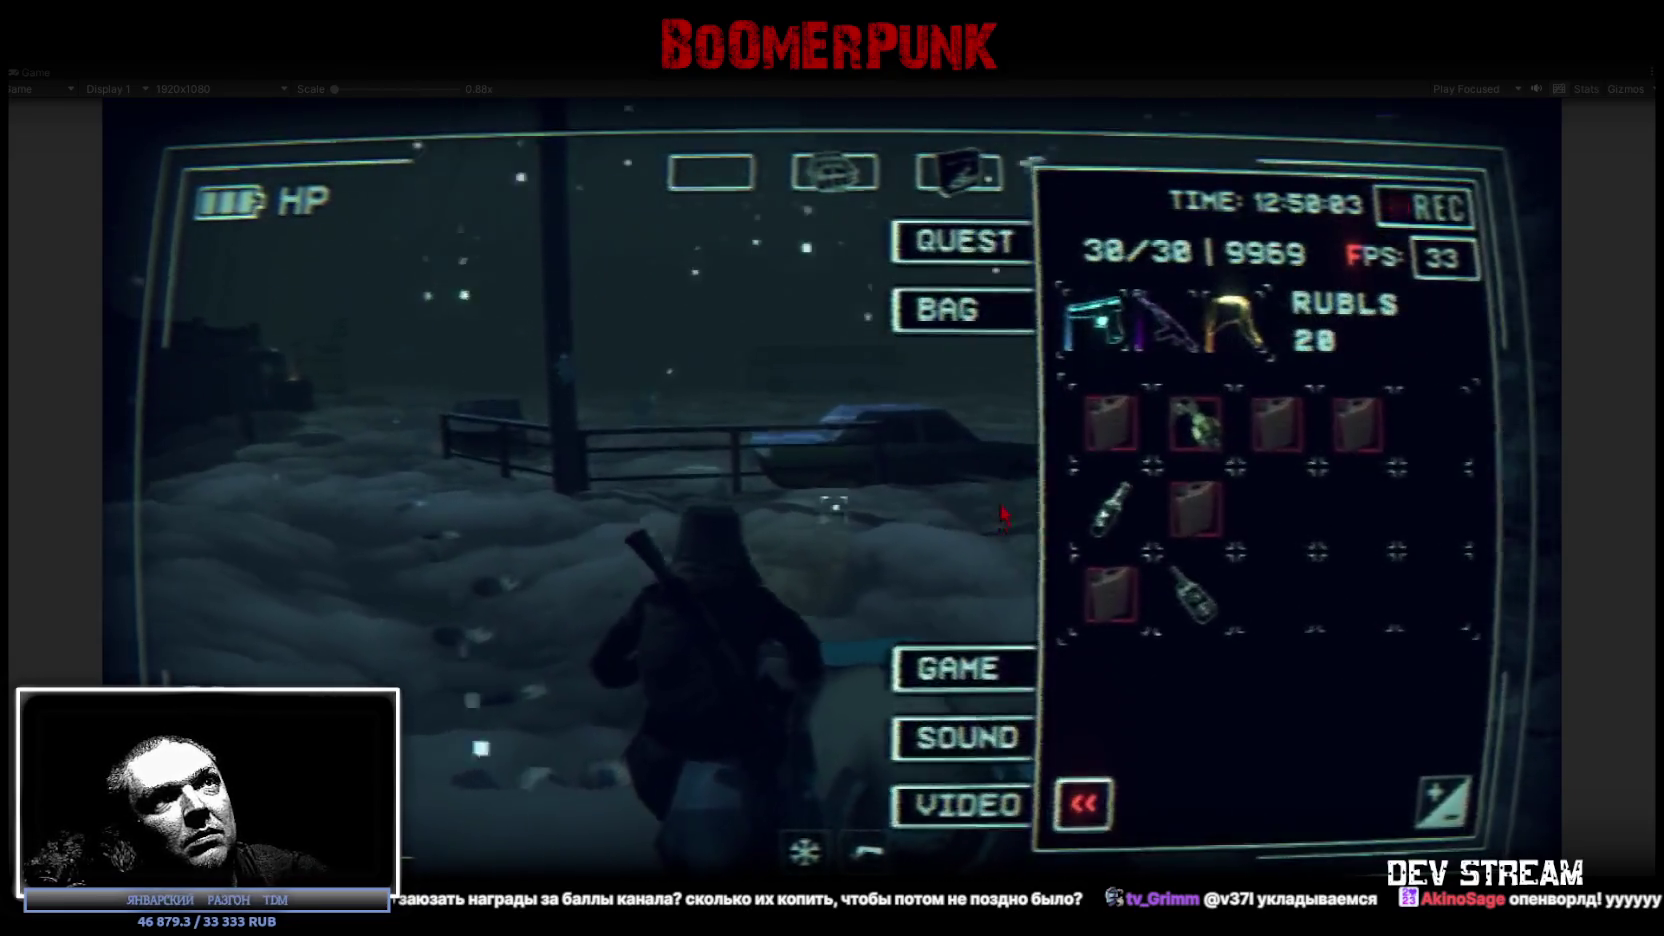
click(950, 380)
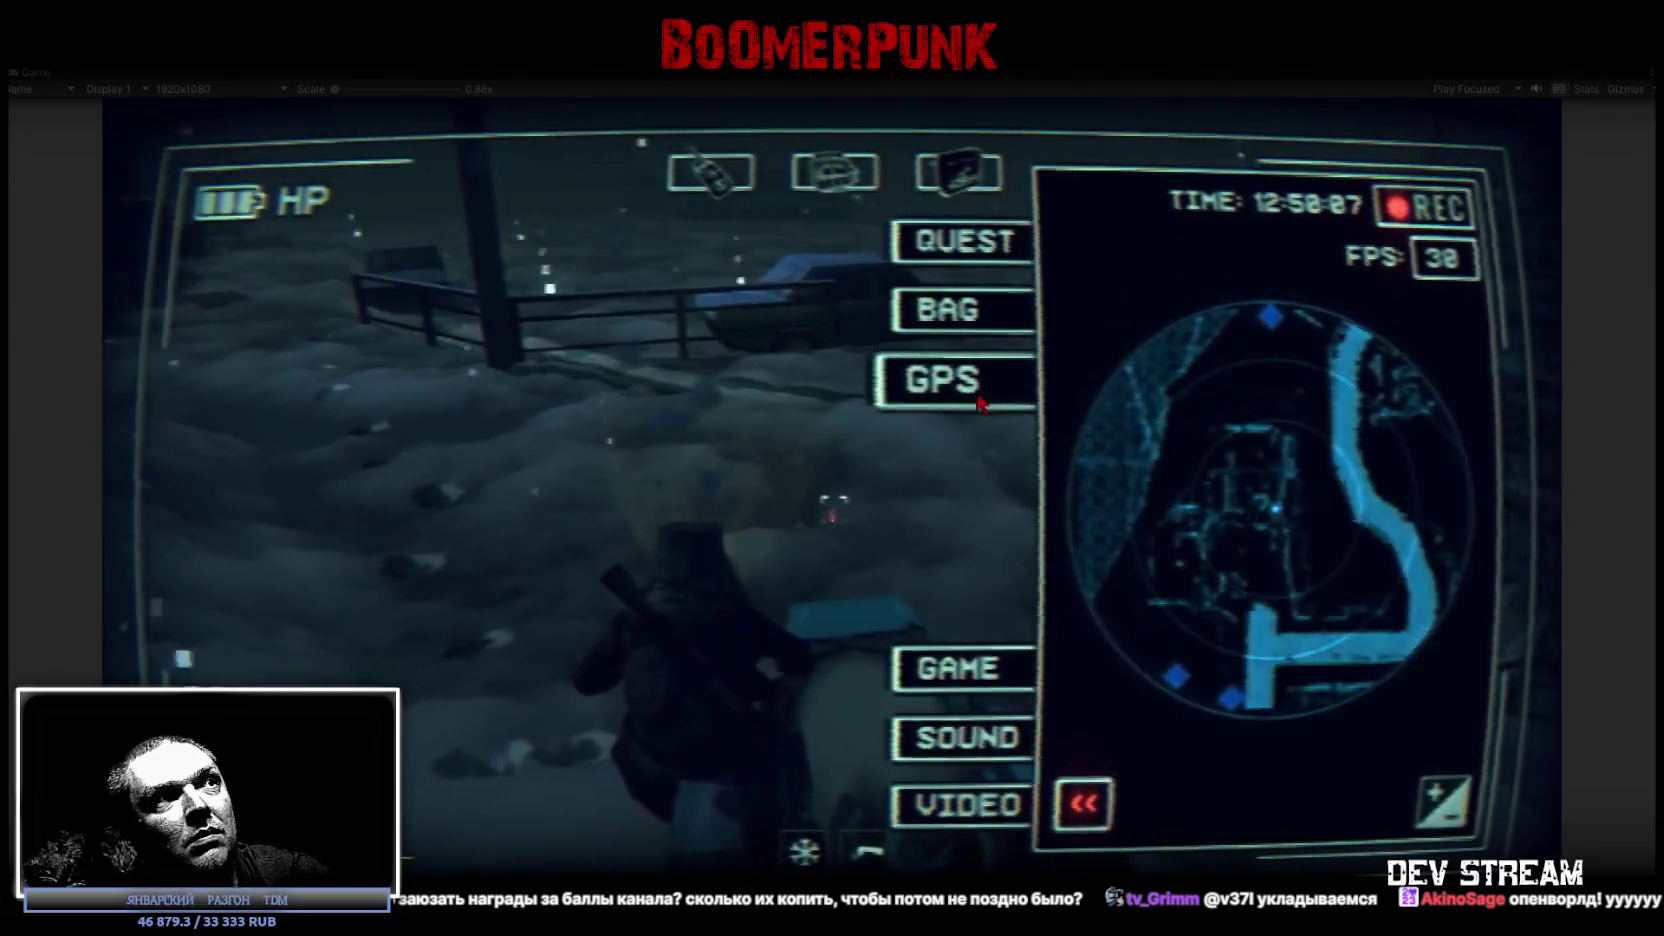
Use the ignition keys from the bag, view the GPS map, then close the in-game menu.
key(Tab)
key(Tab)
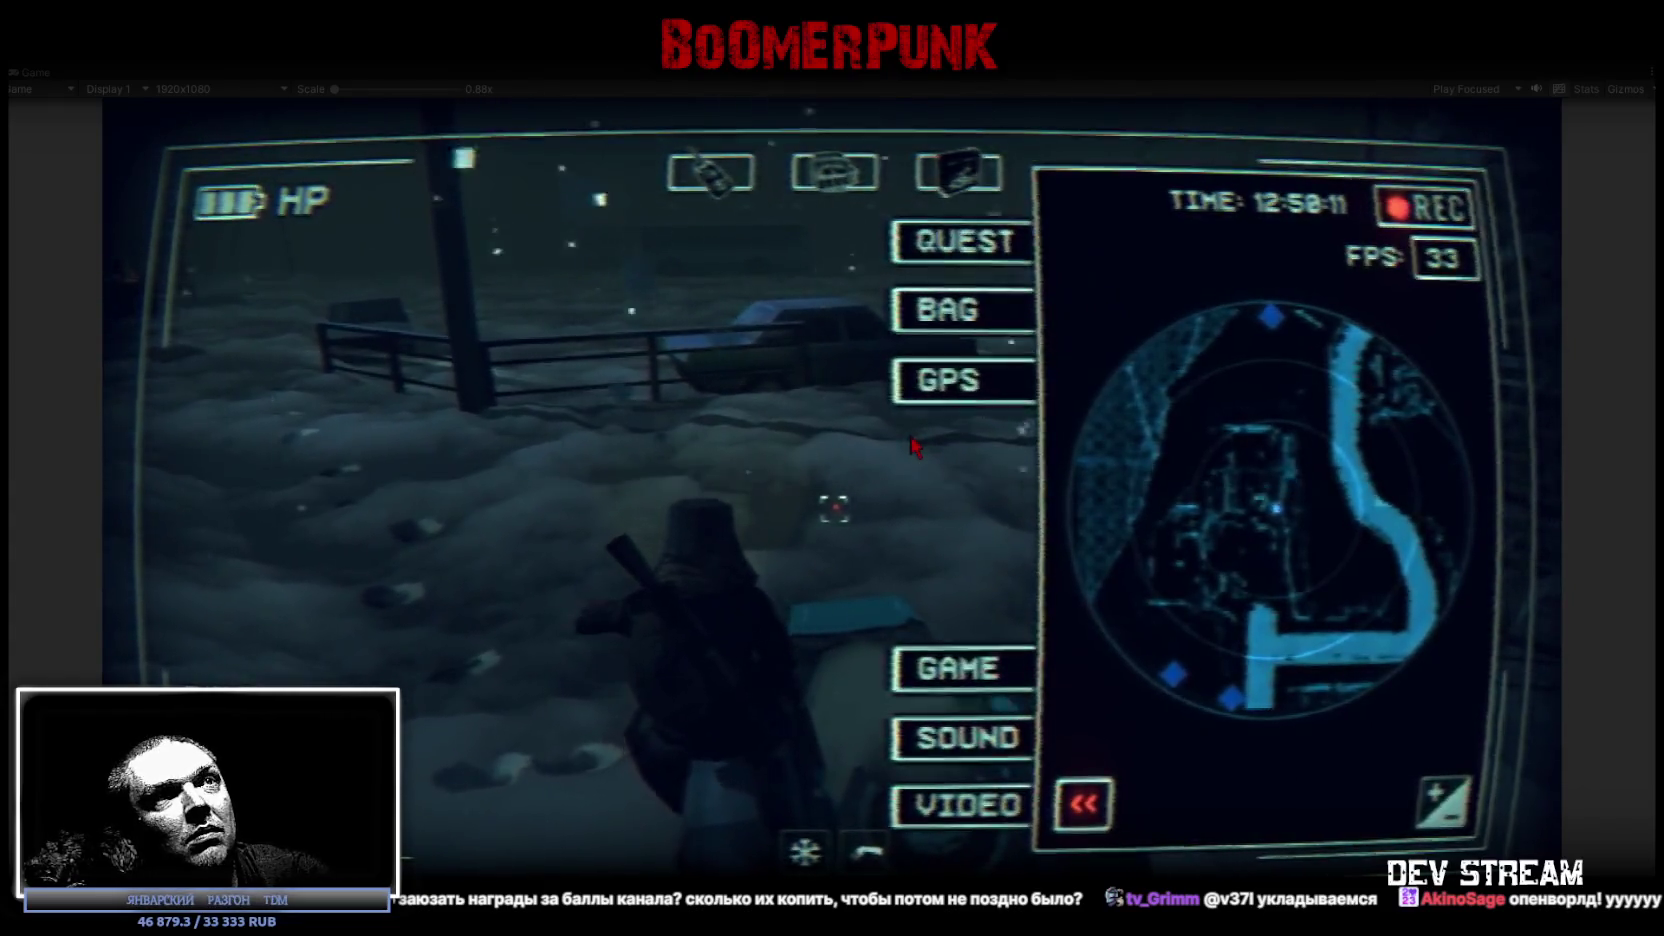
click(960, 310)
click(1195, 422)
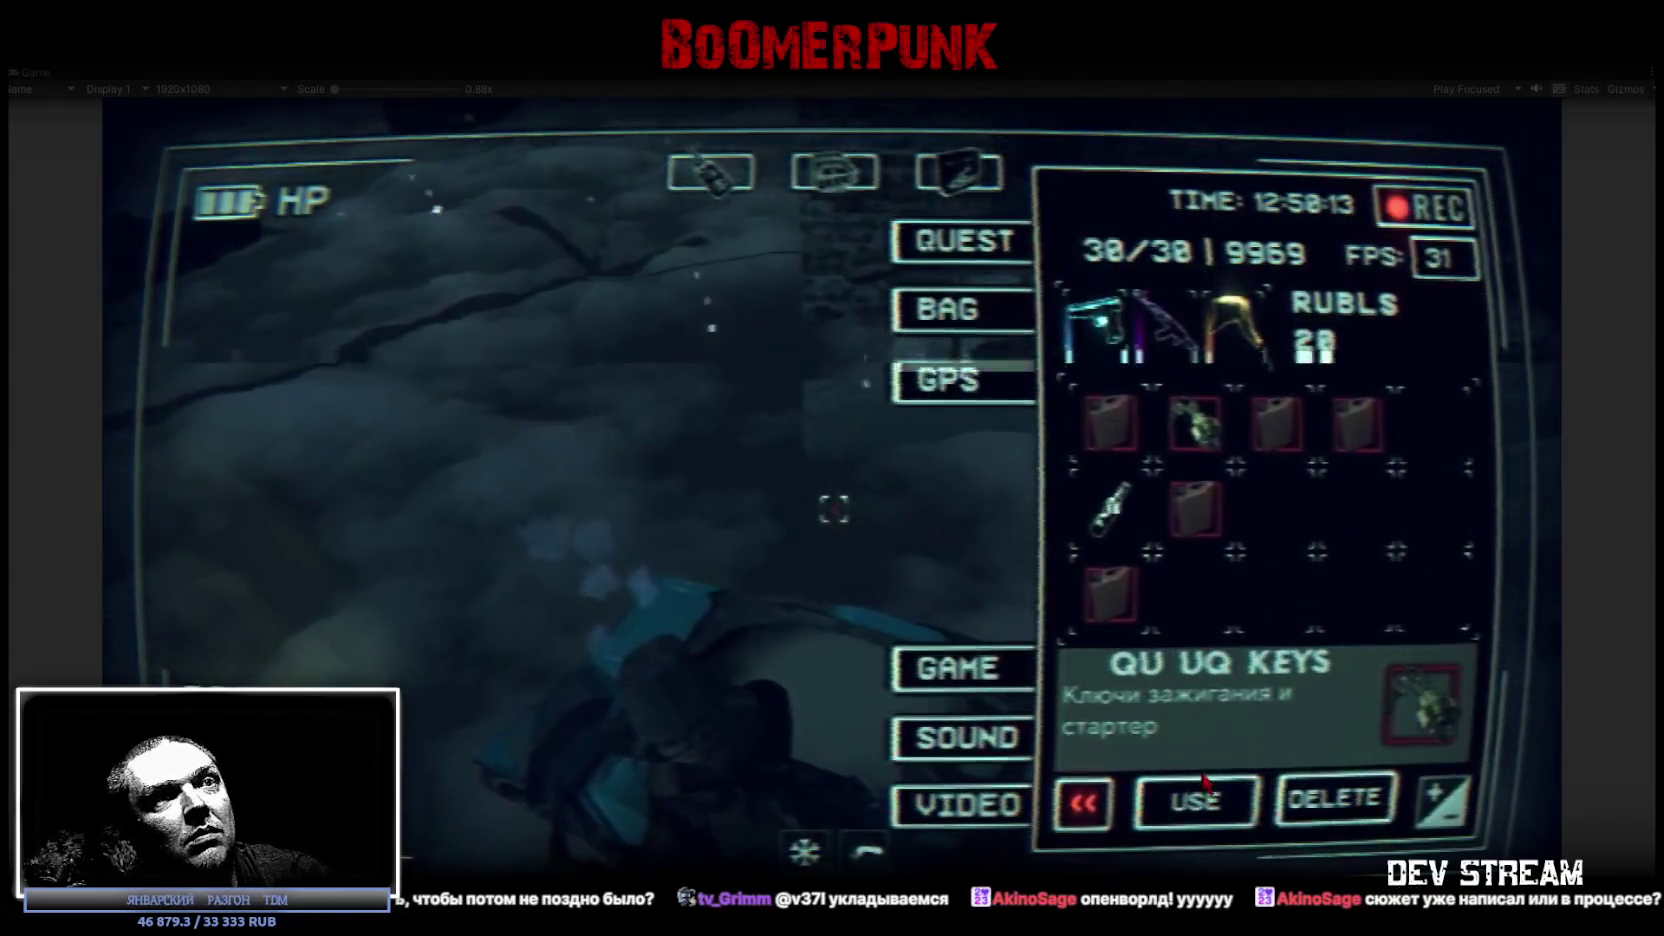
click(1195, 800)
click(960, 380)
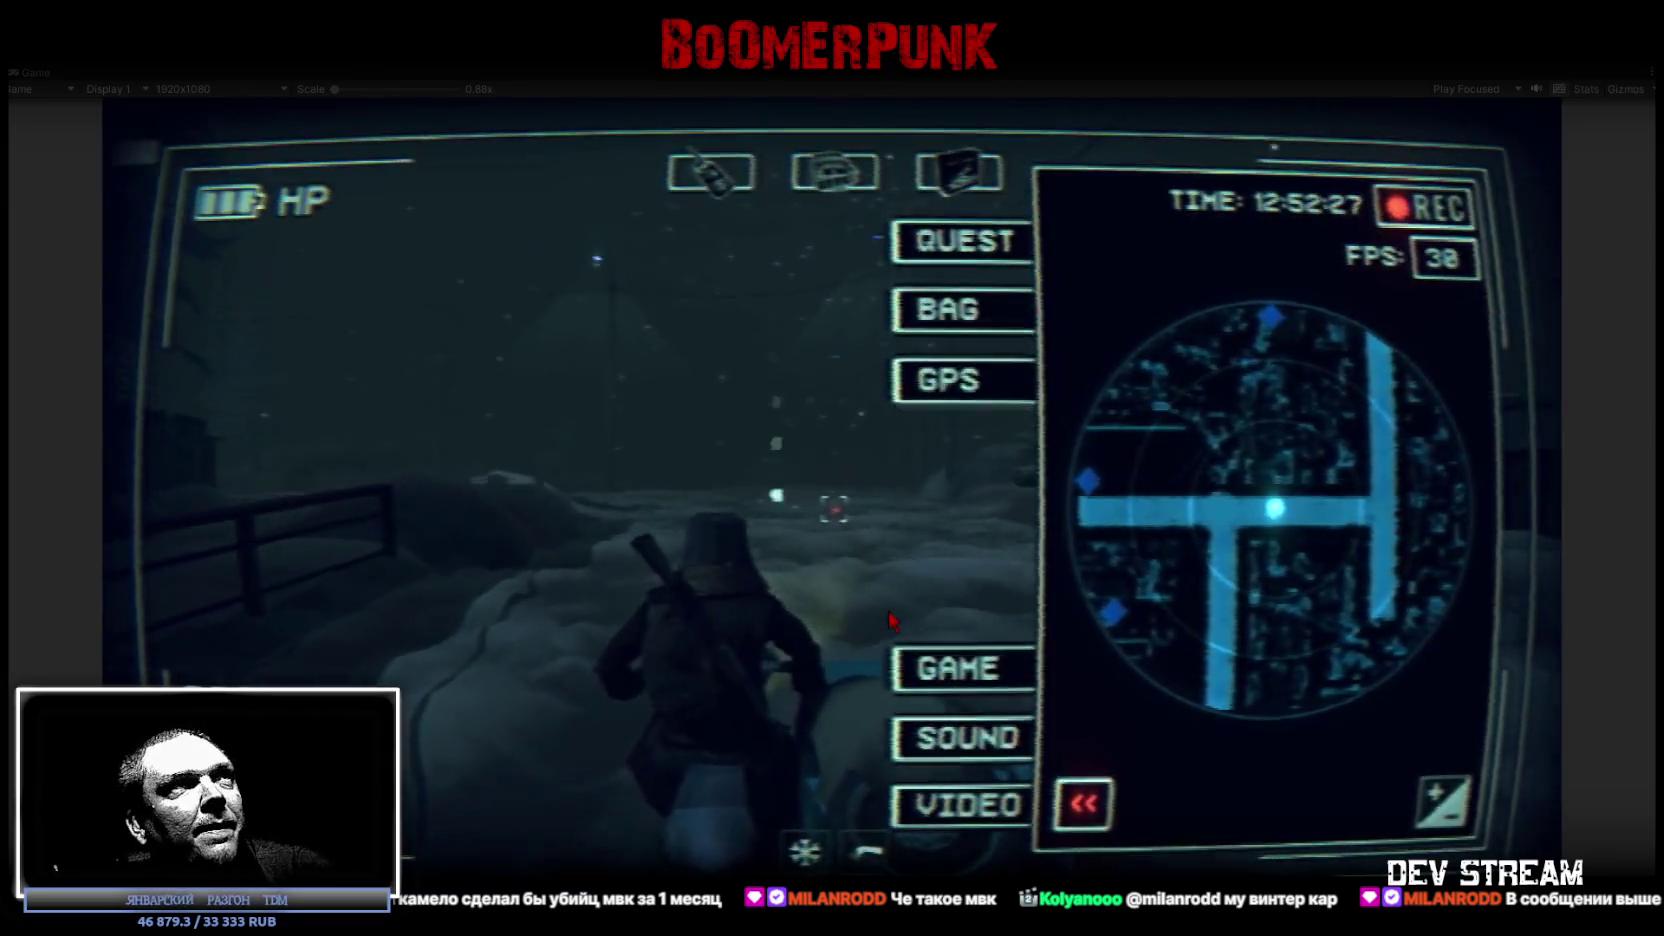
key(Tab)
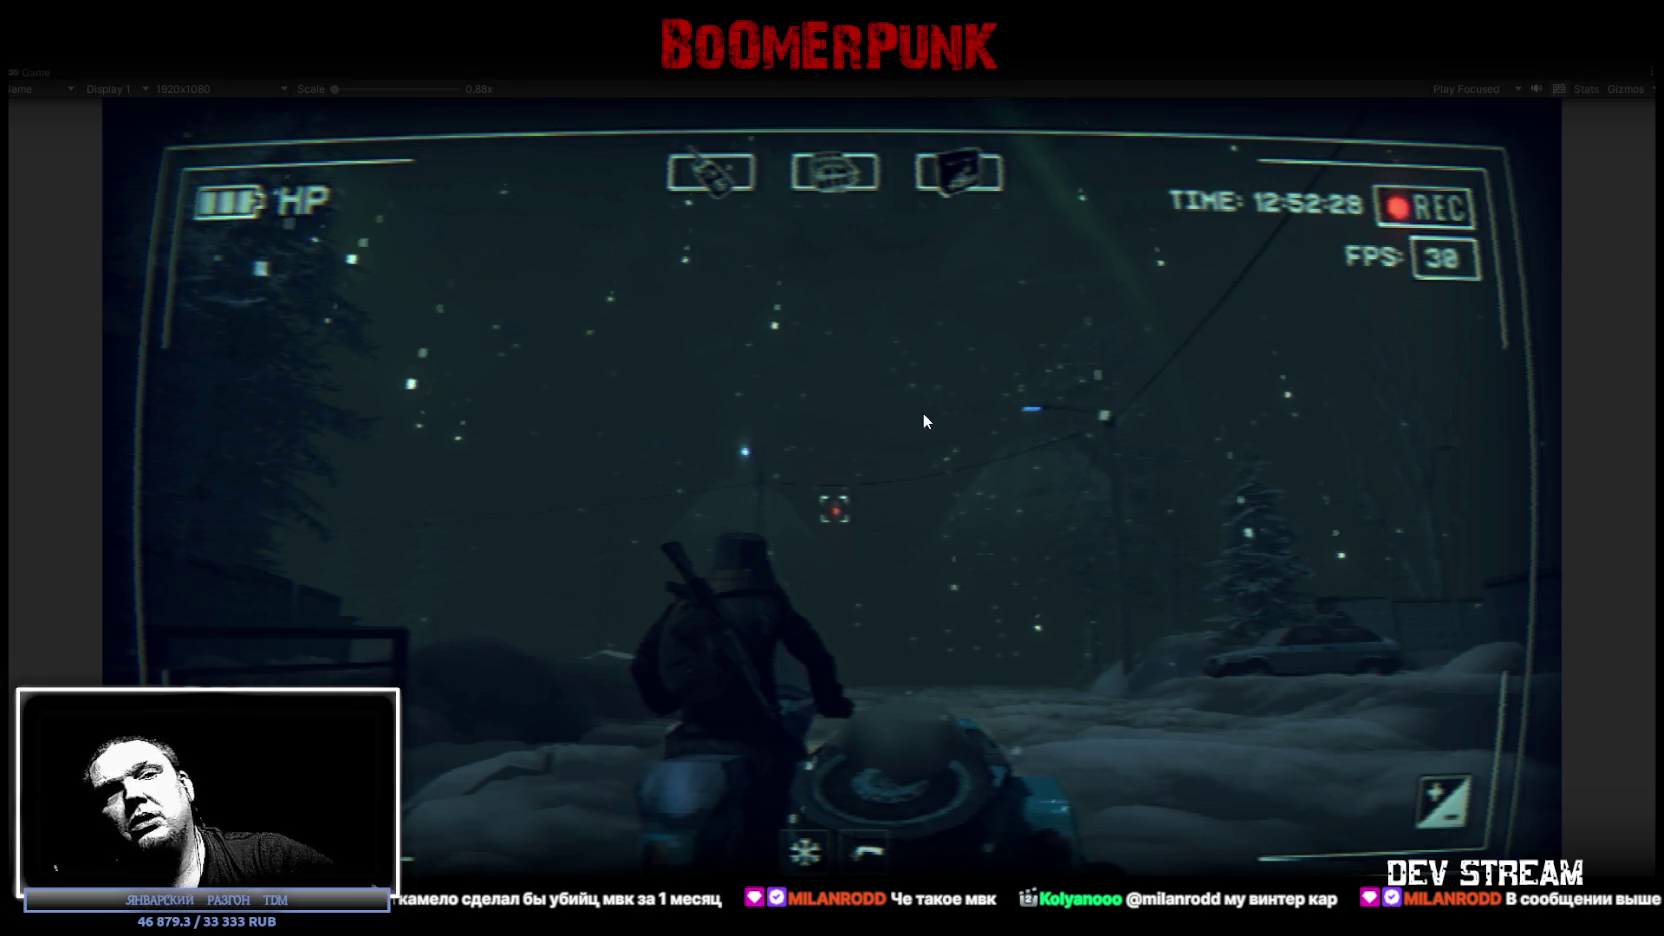
Focus the running Game view.
click(922, 412)
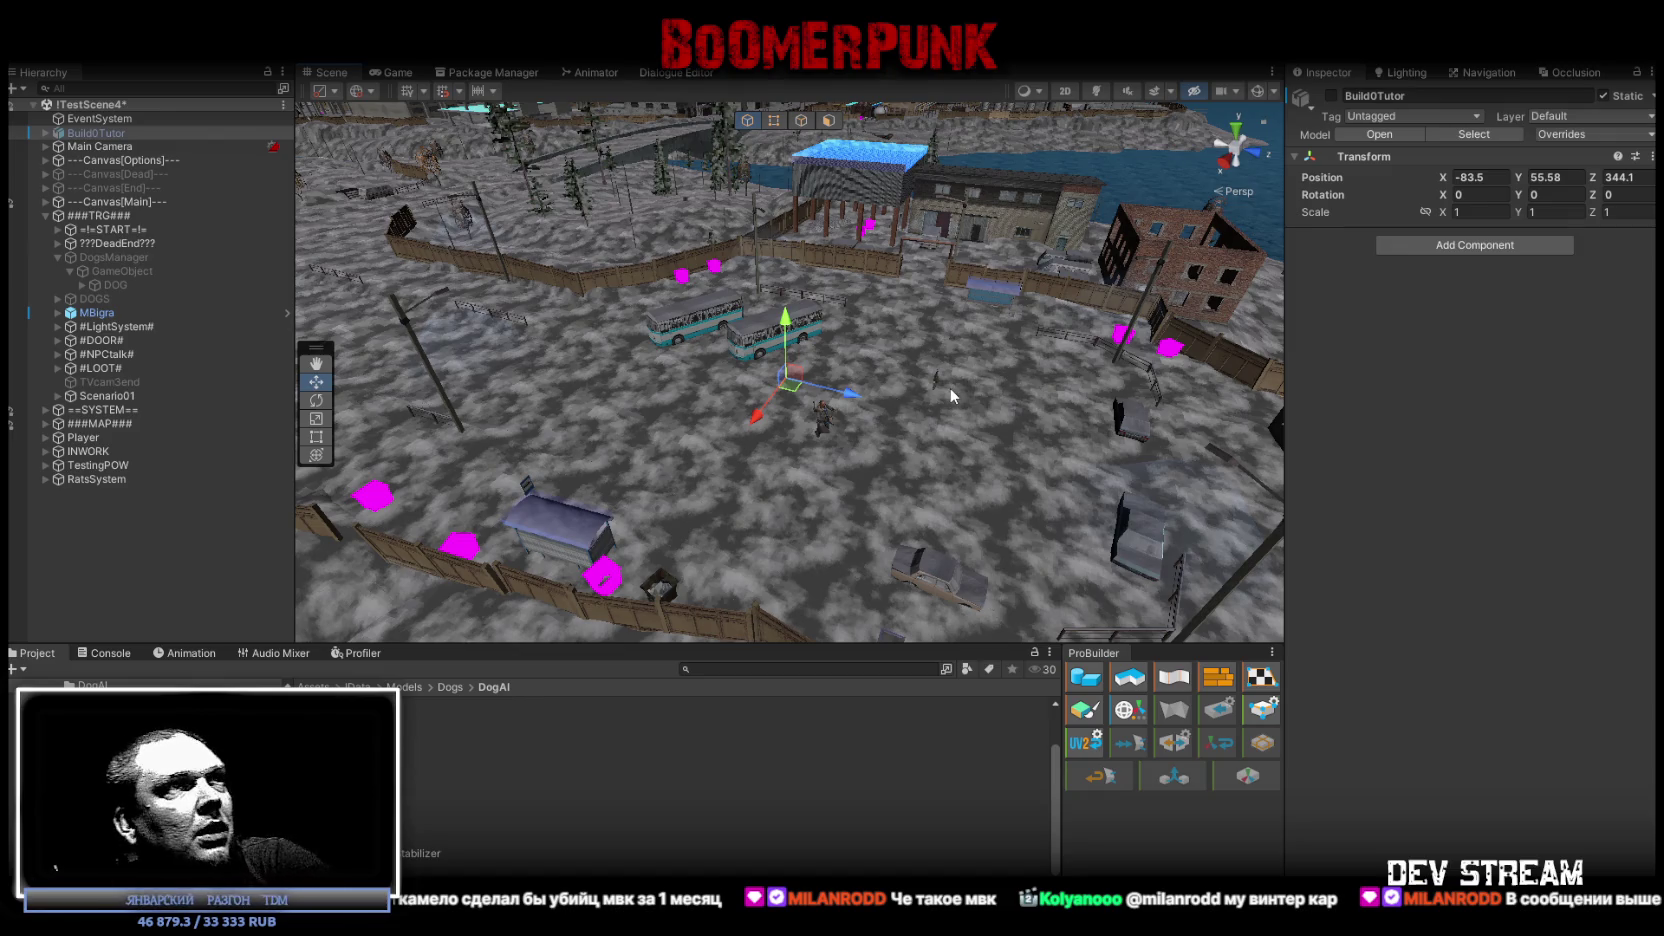
Enable the BuildOTutor building and fly the scene camera into one of its rooms.
click(1331, 95)
right_drag(990, 270, 1021, 251)
scroll(866, 339, down, 5)
scroll(860, 348, down, 5)
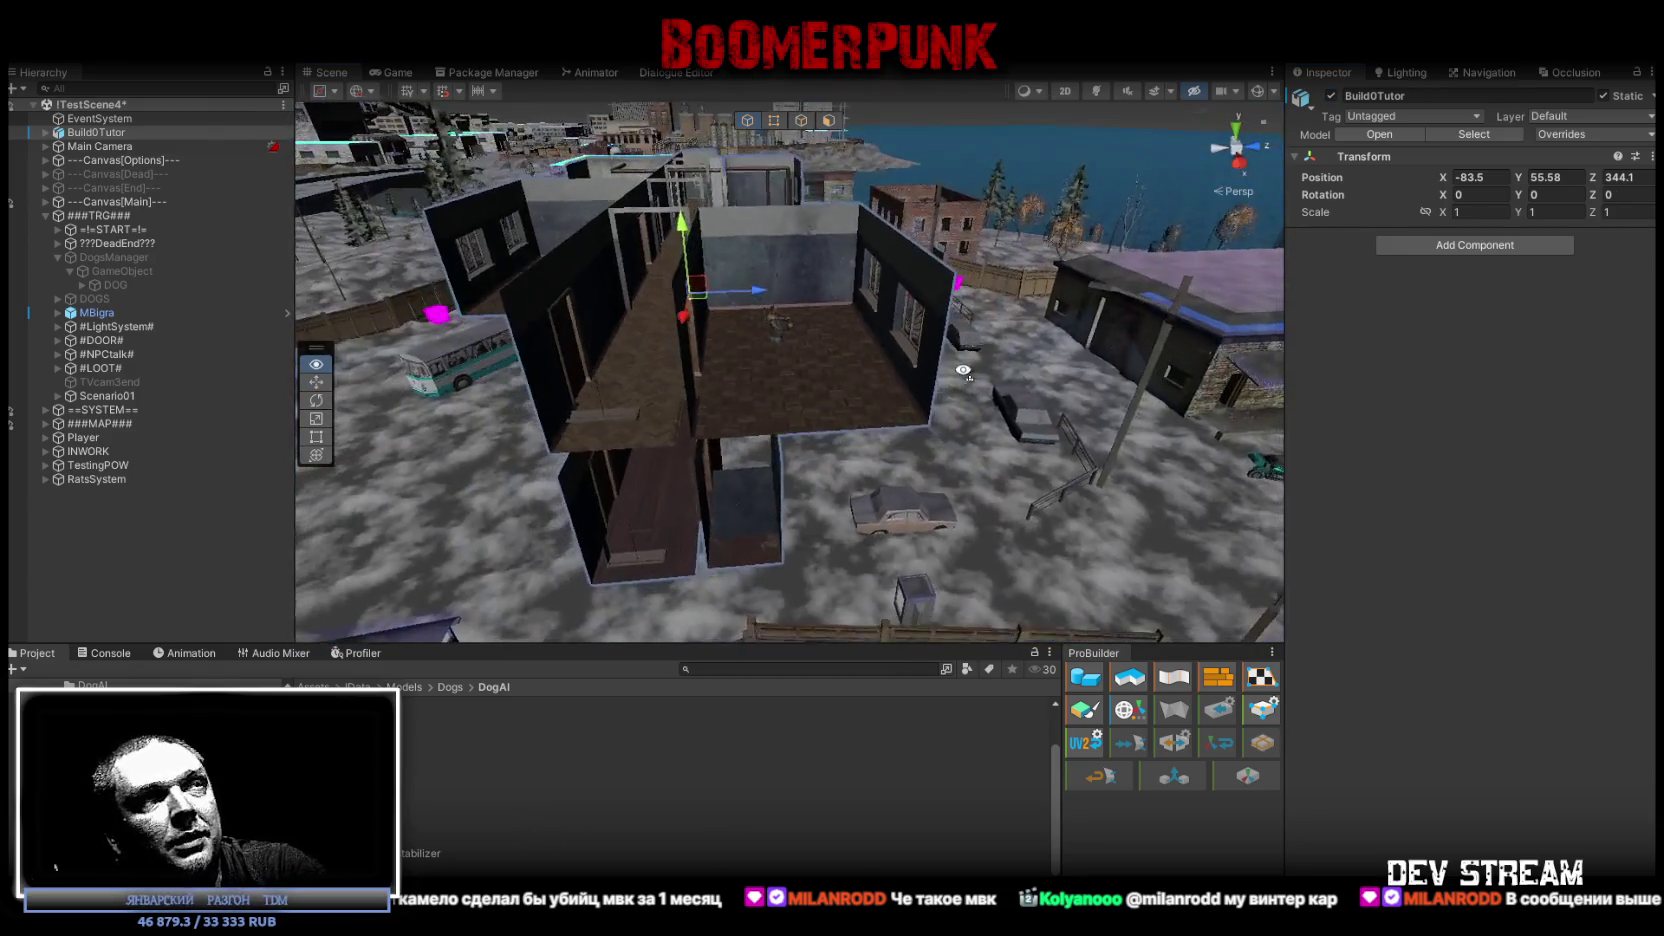
Frame palto_verh, select the Player, look through the corridor, then minimise Unity.
click(783, 326)
key(f)
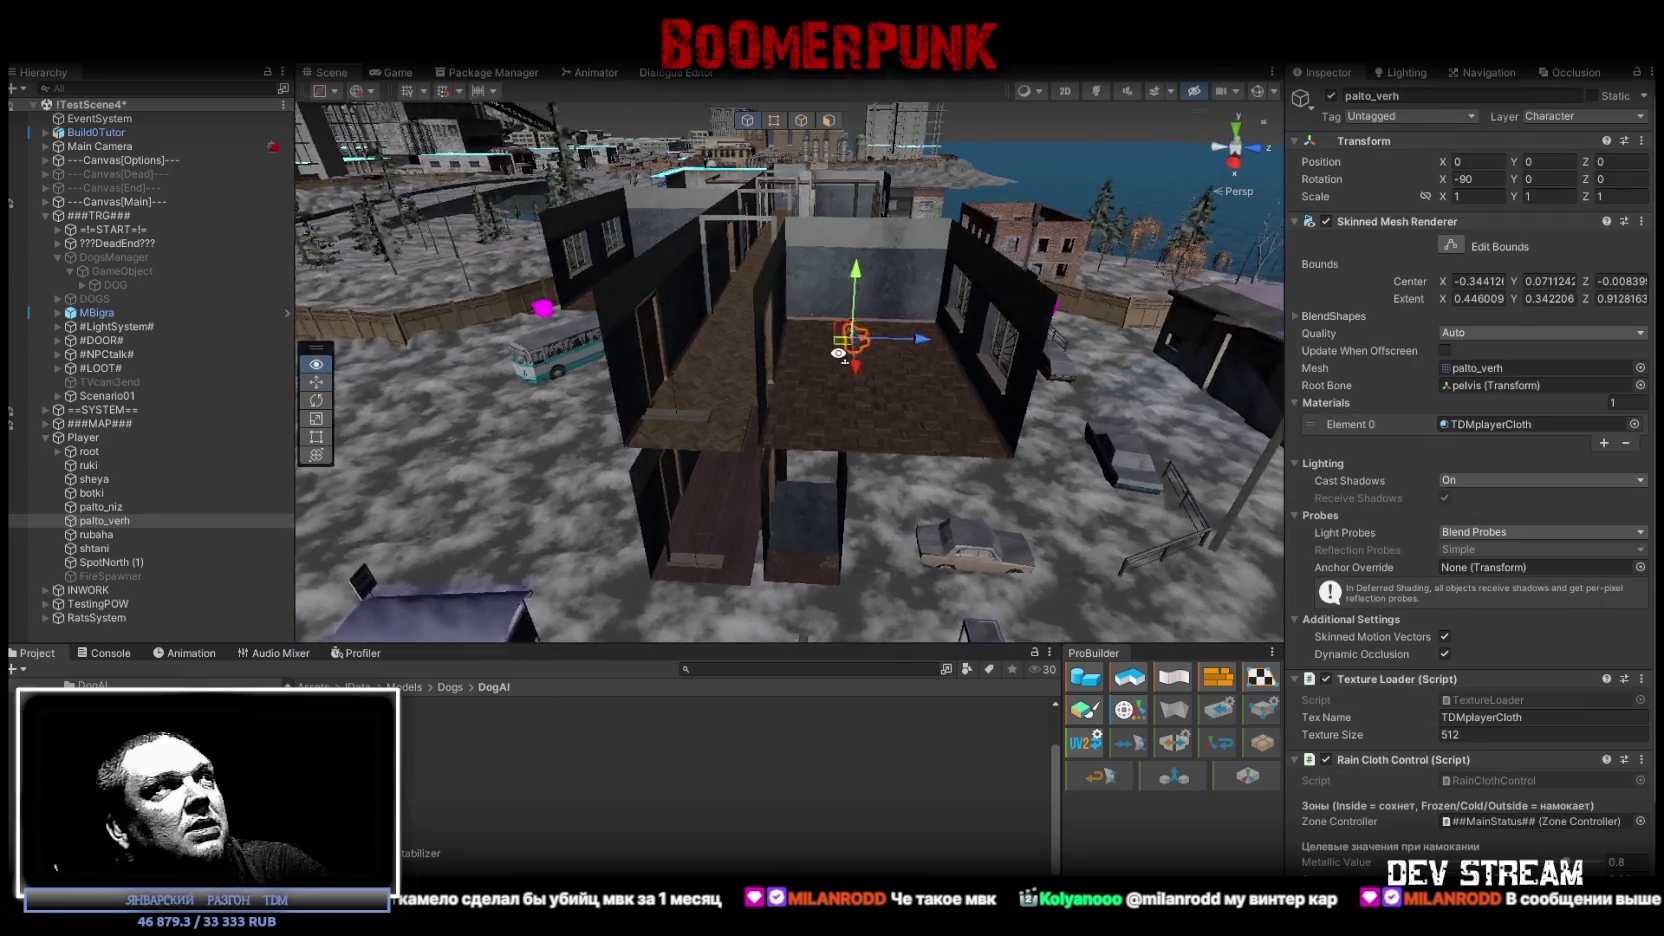
click(70, 434)
click(48, 438)
right_drag(525, 469, 718, 456)
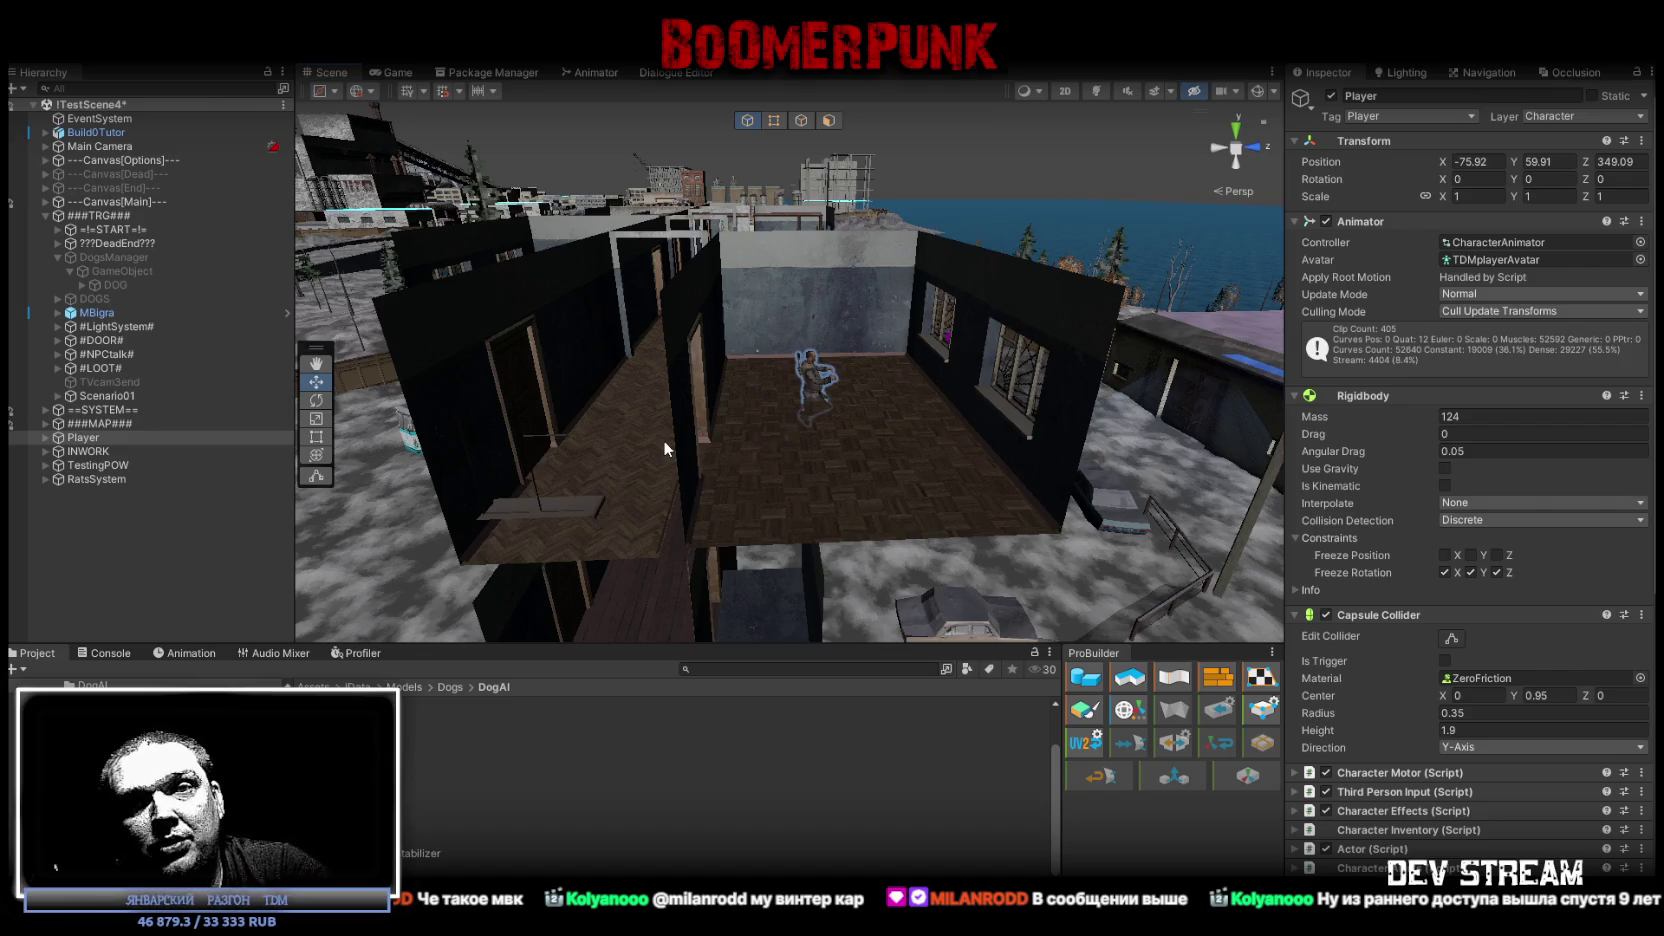
right_drag(876, 439, 854, 449)
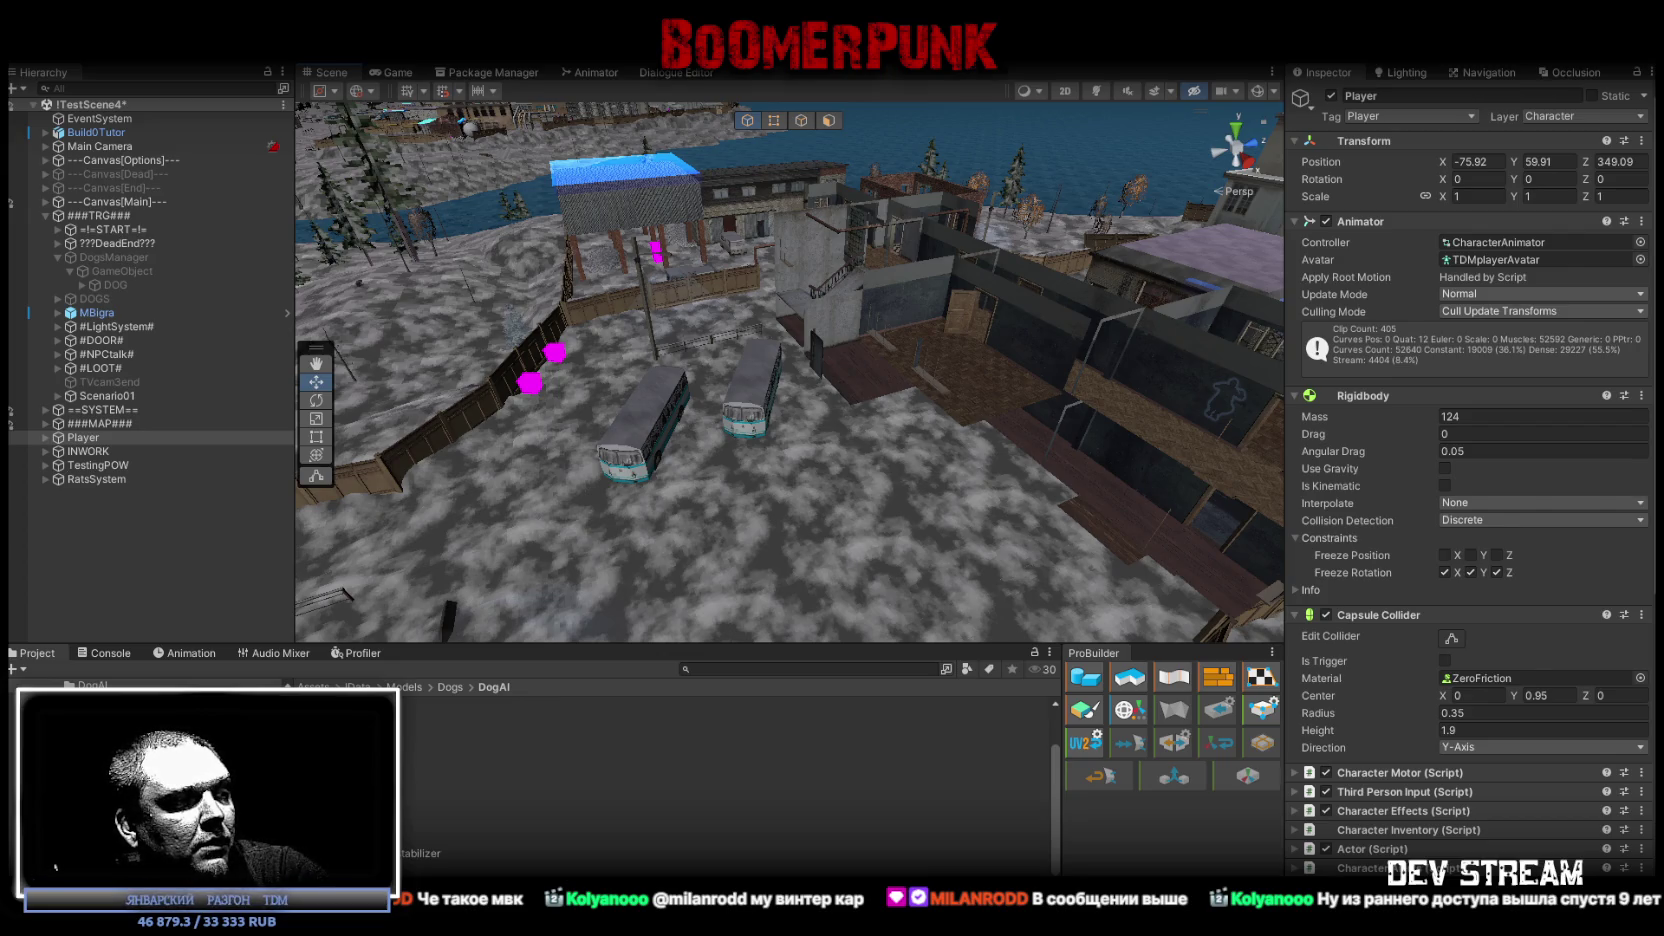
key(super+d)
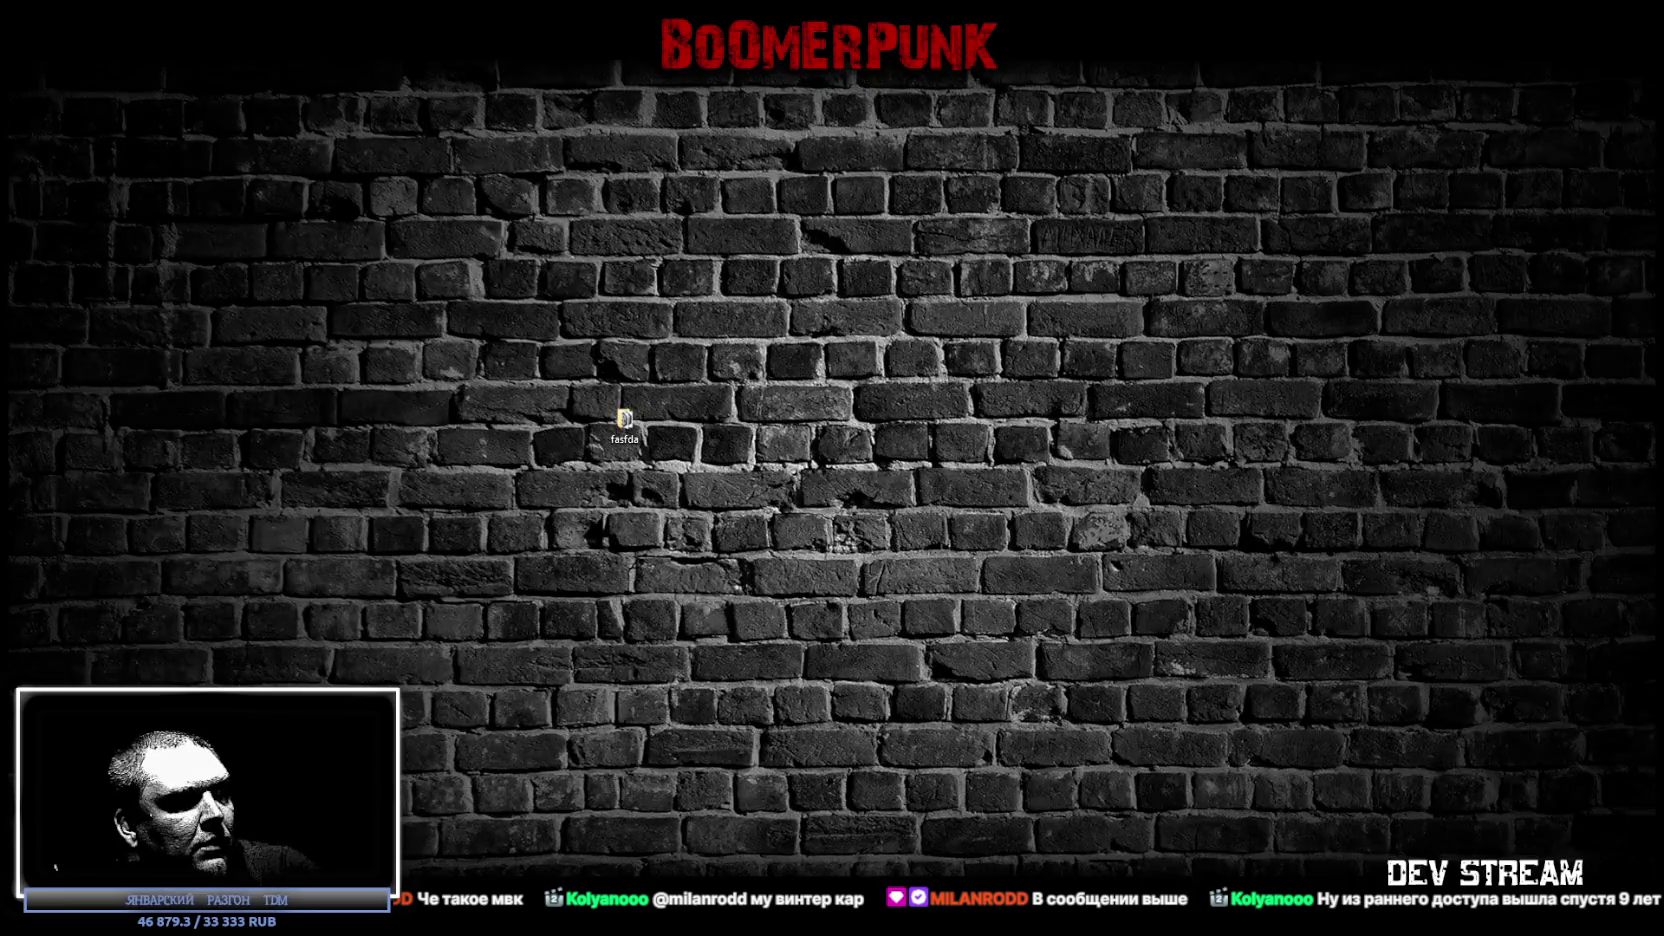
Press Win+D again to bring the Unity editor back over the desktop.
key(super+d)
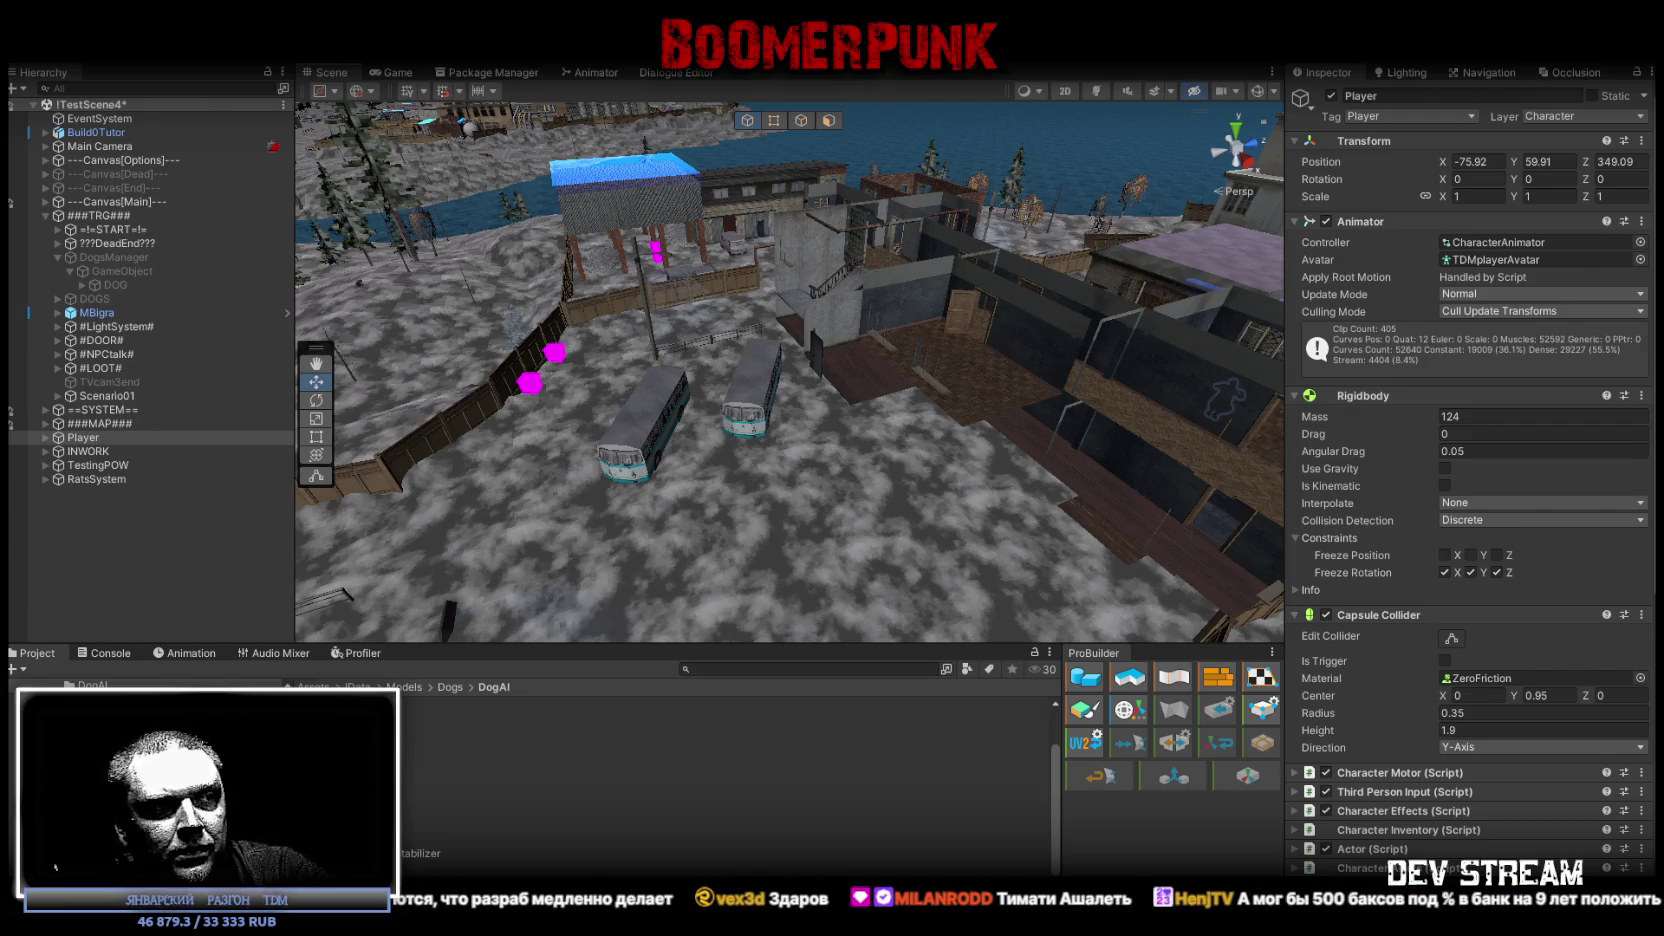
Orbit and tilt the Scene view to look down on the base among the town.
mouse_move(770, 534)
right_down()
mouse_move(980, 493)
mouse_move(766, 619)
right_up()
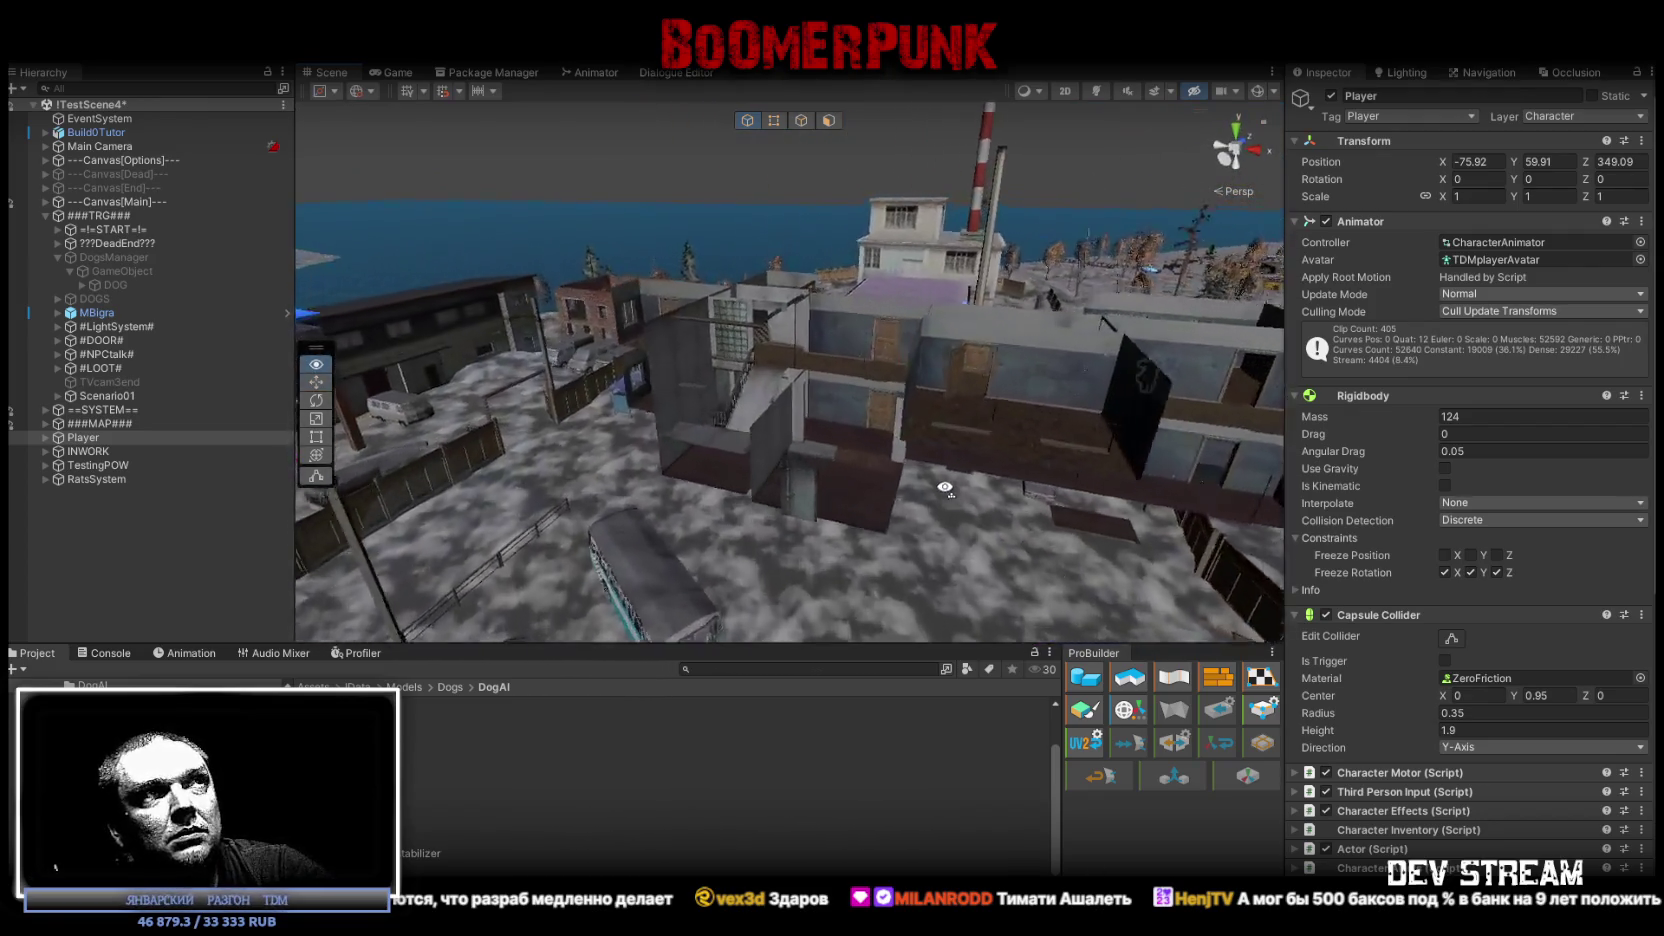
alt+drag(734, 655, 763, 592)
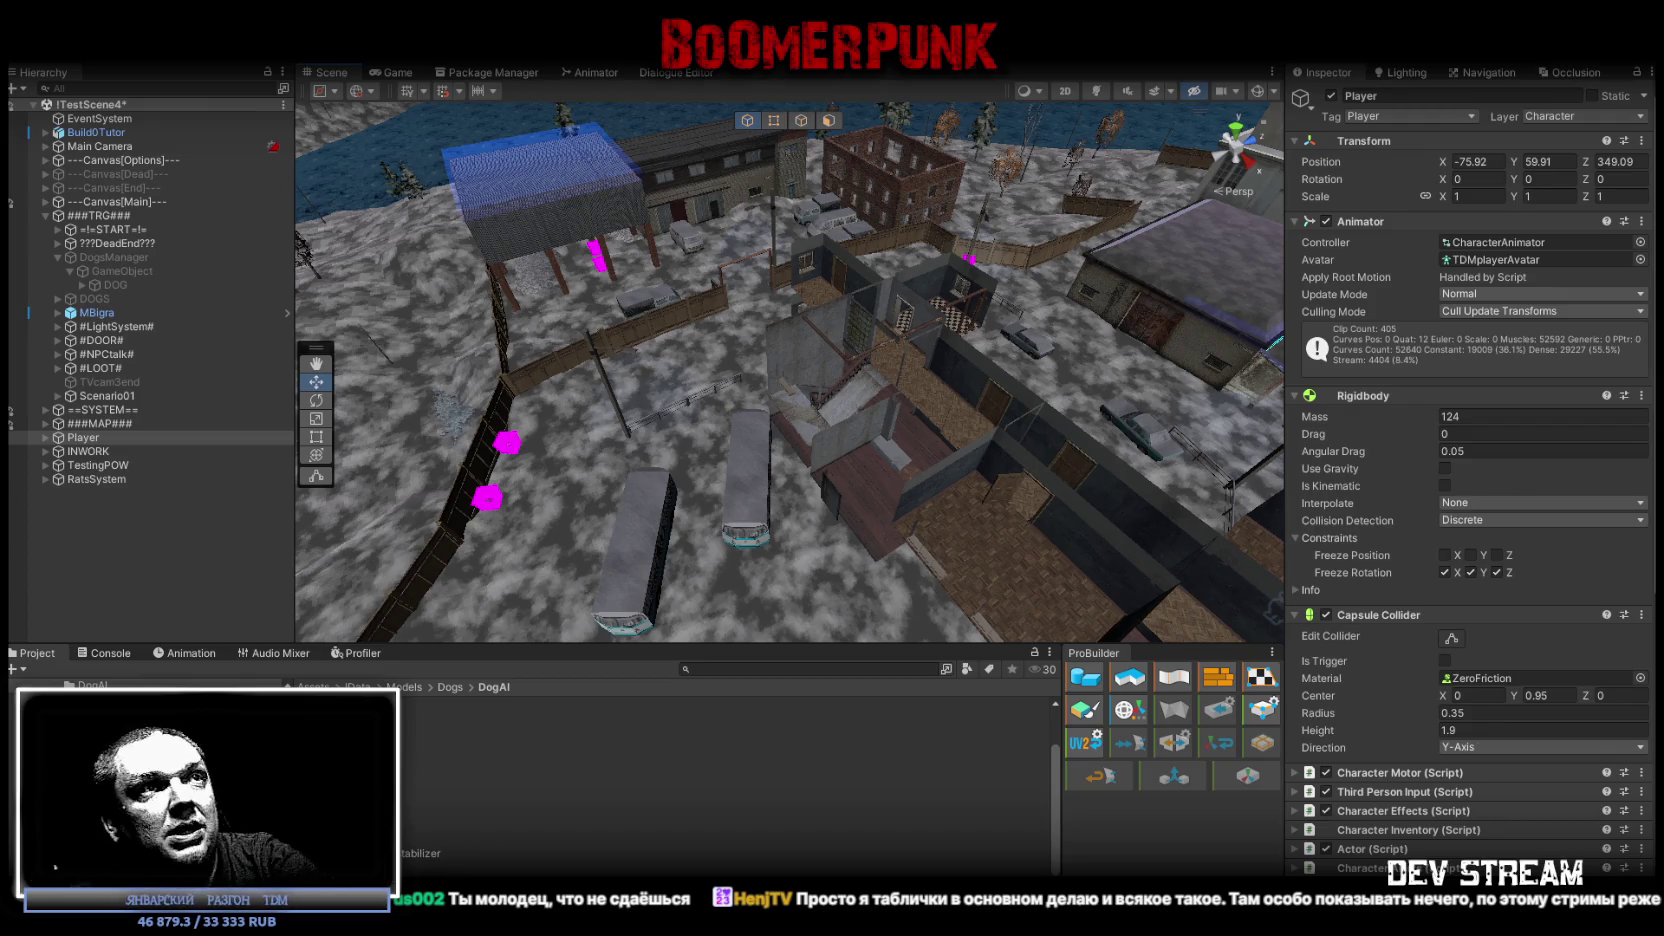
View the Player's room, pull back overhead, then switch to the Island Of Ash page.
mouse_move(814, 511)
right_down()
mouse_move(1109, 423)
mouse_move(746, 389)
mouse_move(1001, 356)
right_up()
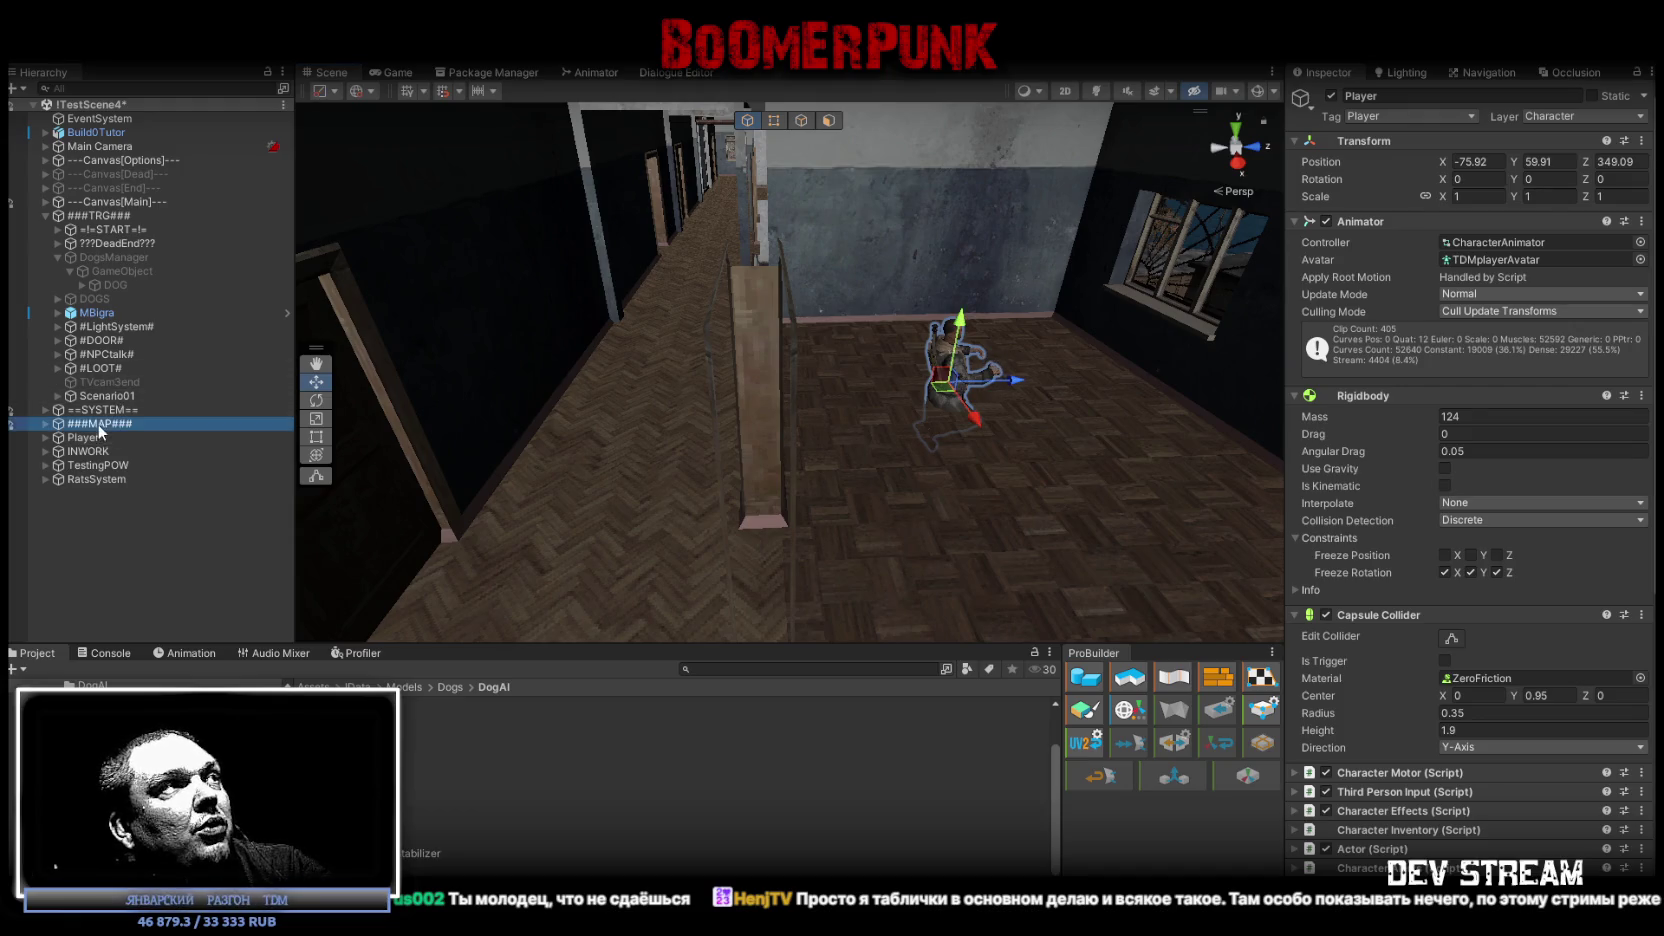
mouse_move(396, 424)
right_down()
mouse_move(1098, 448)
mouse_move(1193, 467)
right_up()
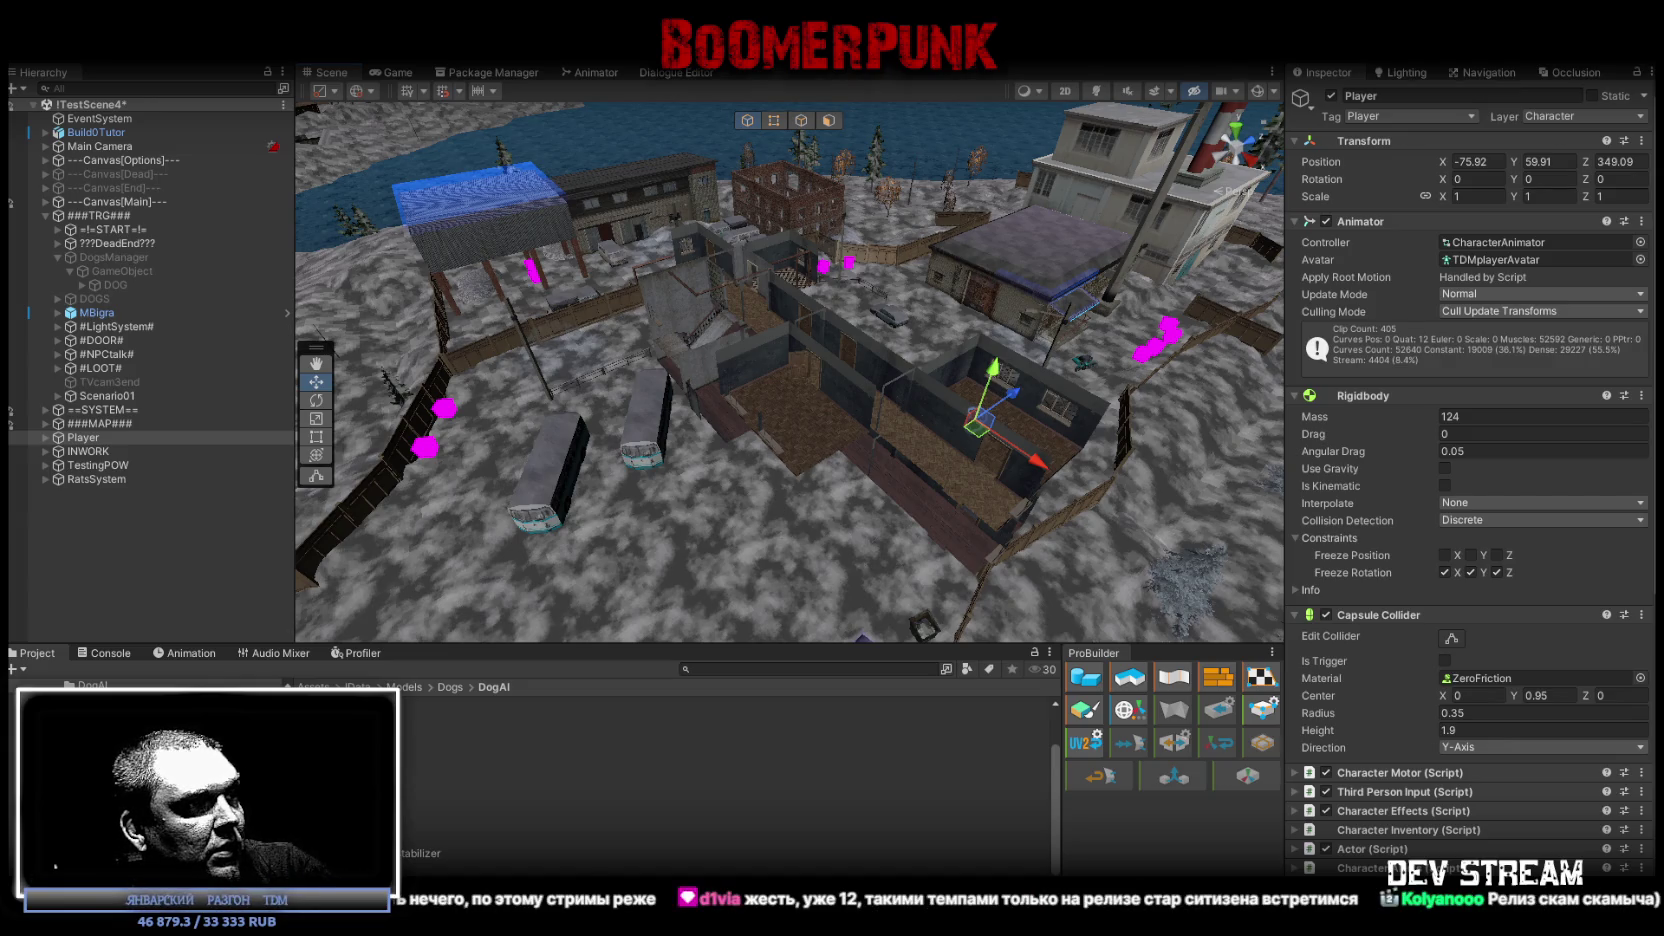
key(alt+Tab)
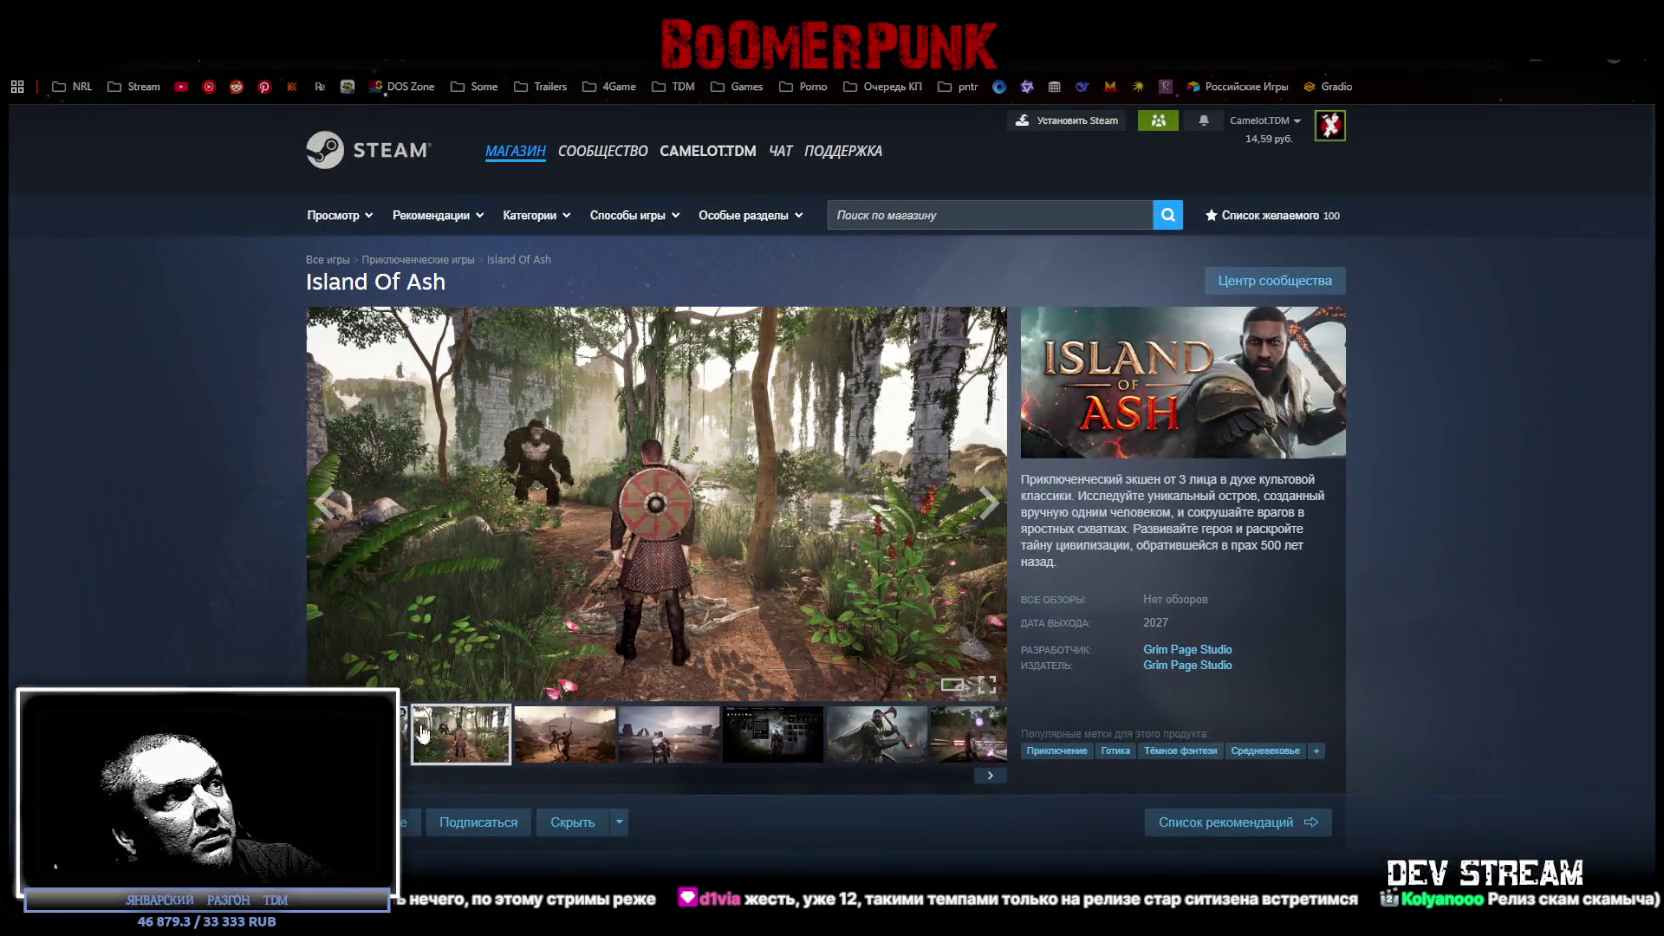
Start the Island Of Ash trailer and play it full screen.
click(758, 724)
click(988, 683)
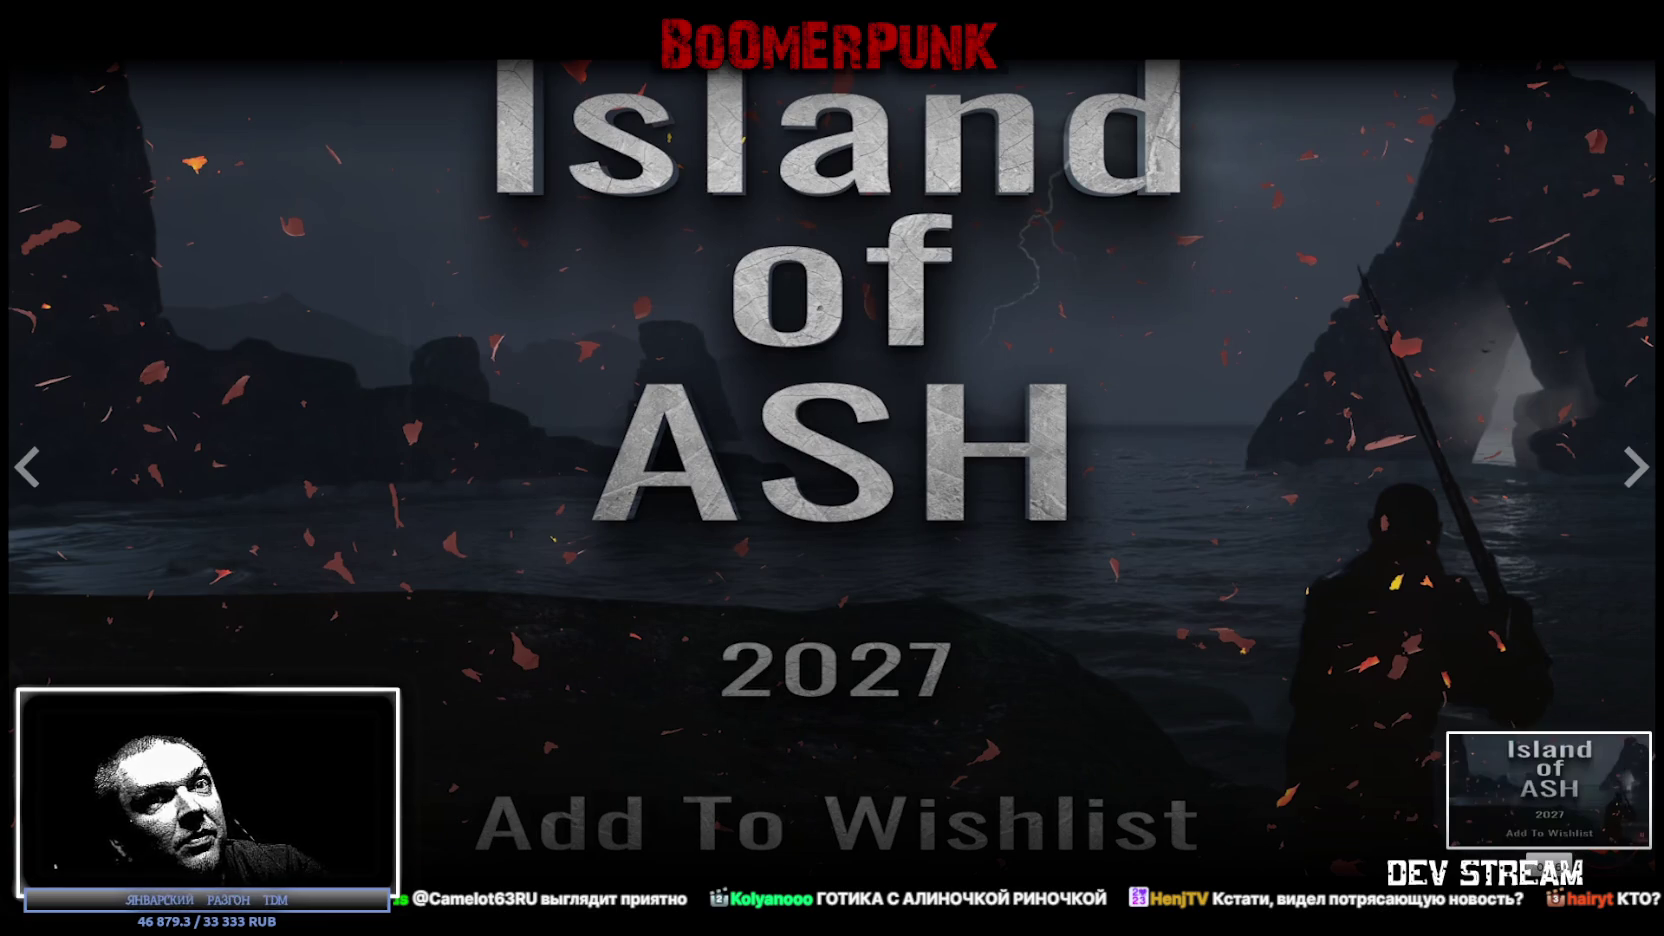
Exit full-screen trailer playback with Esc.
key(Escape)
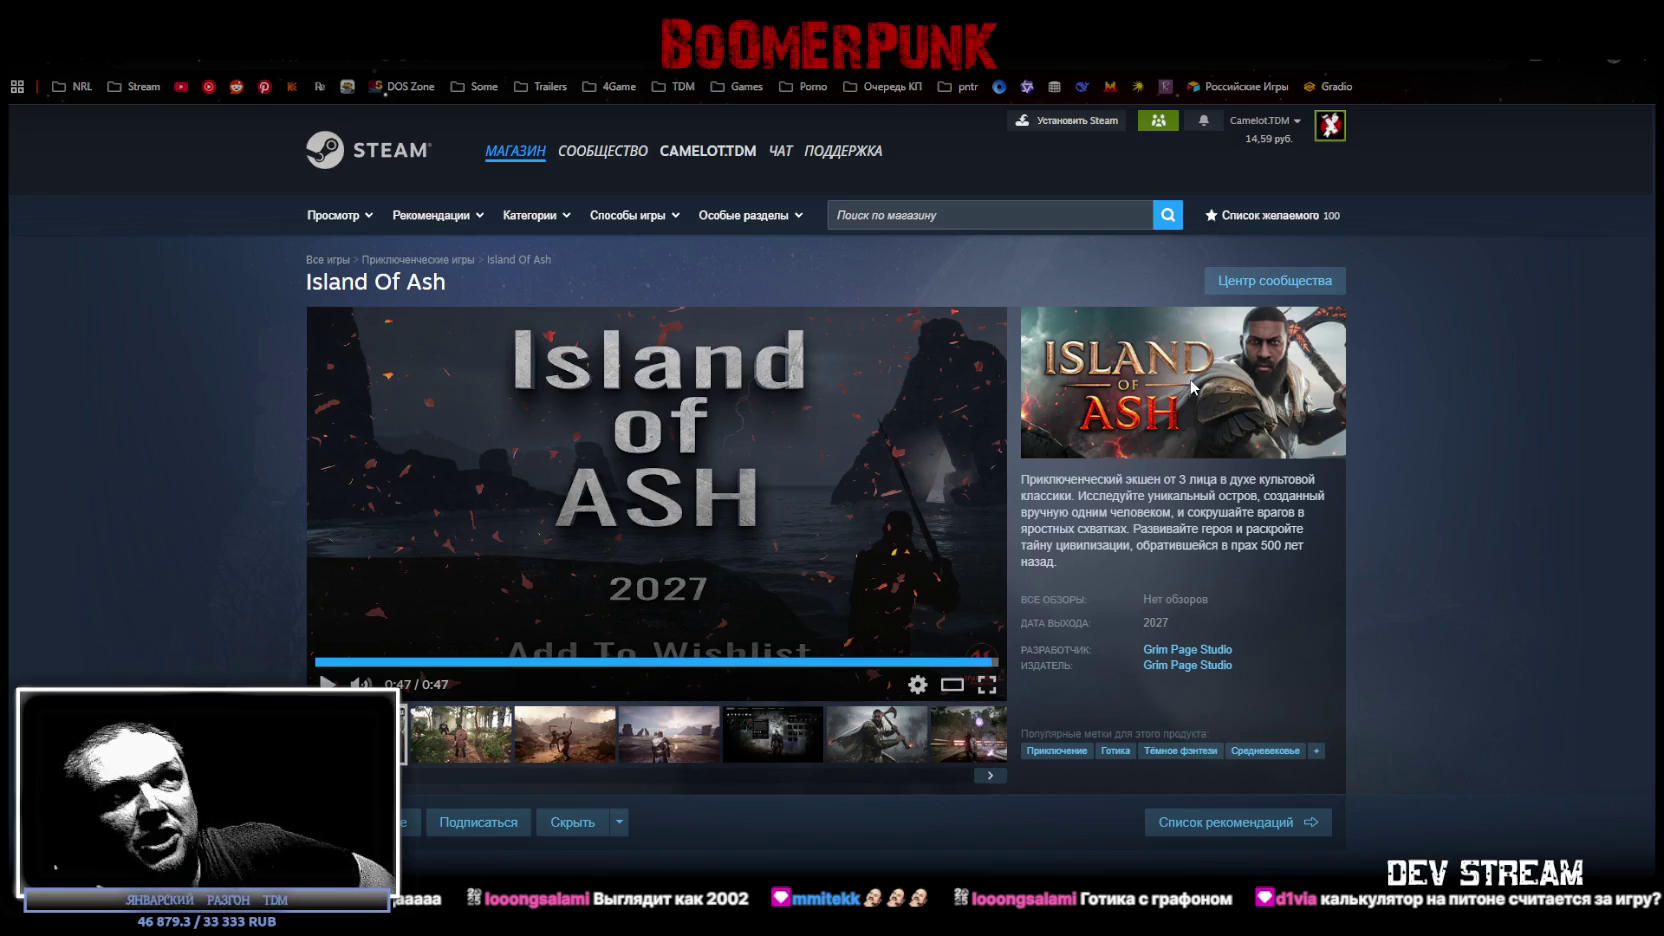
Rewind the Island Of Ash trailer near its start, then switch to the Fable teaser.
click(404, 661)
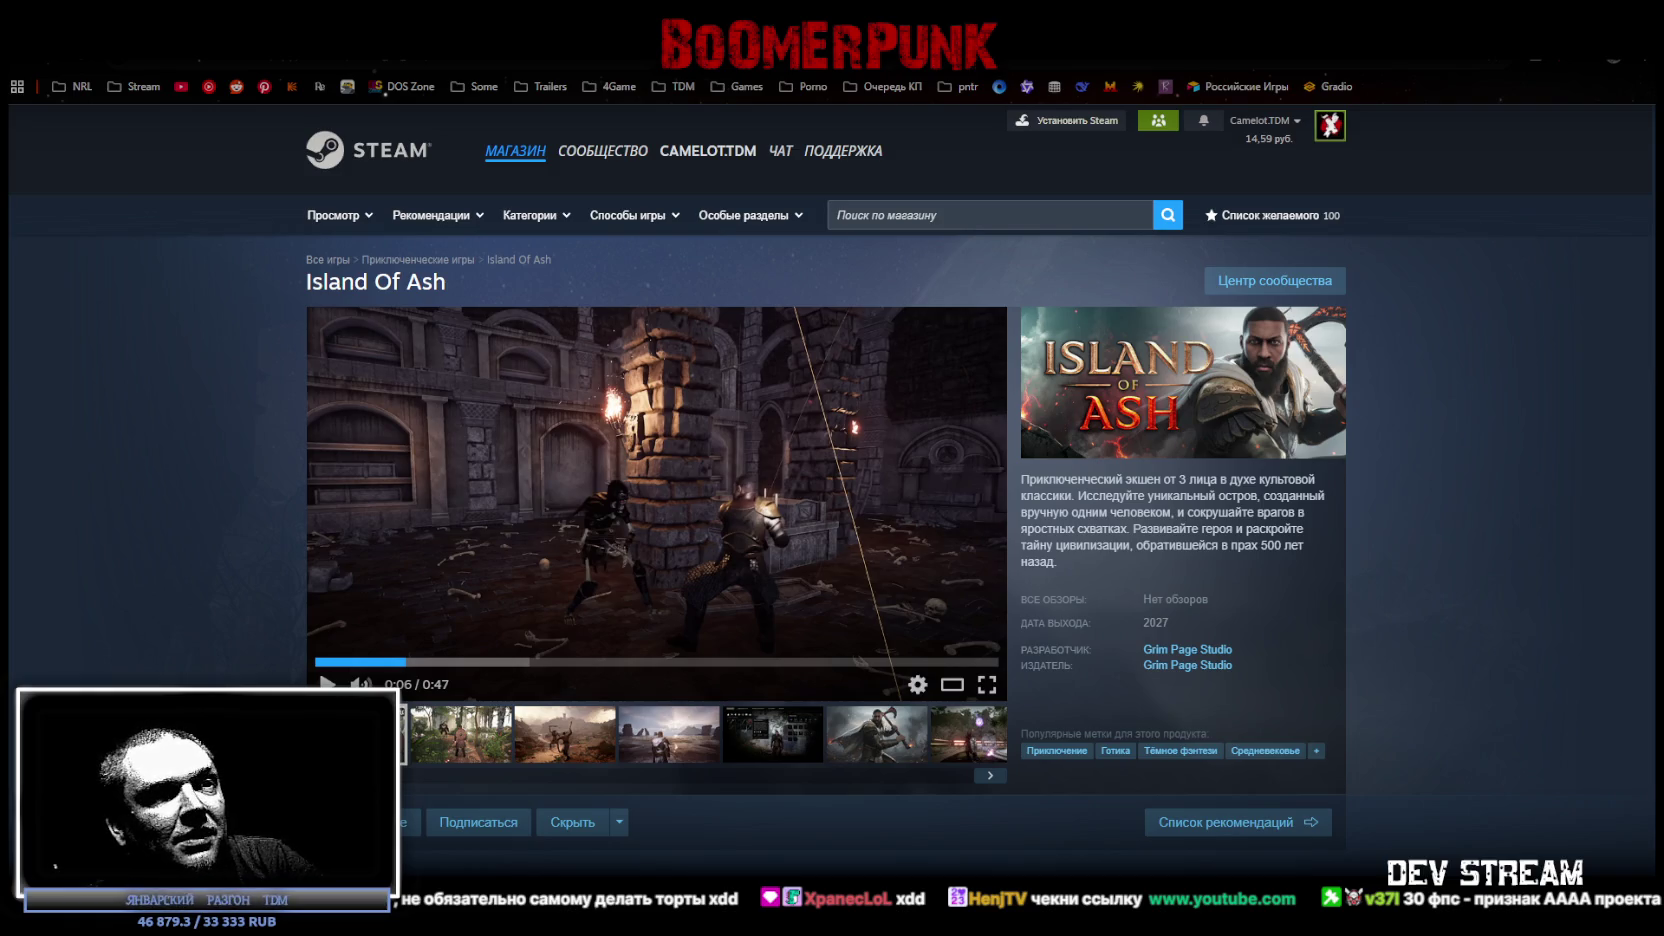
key(alt+Tab)
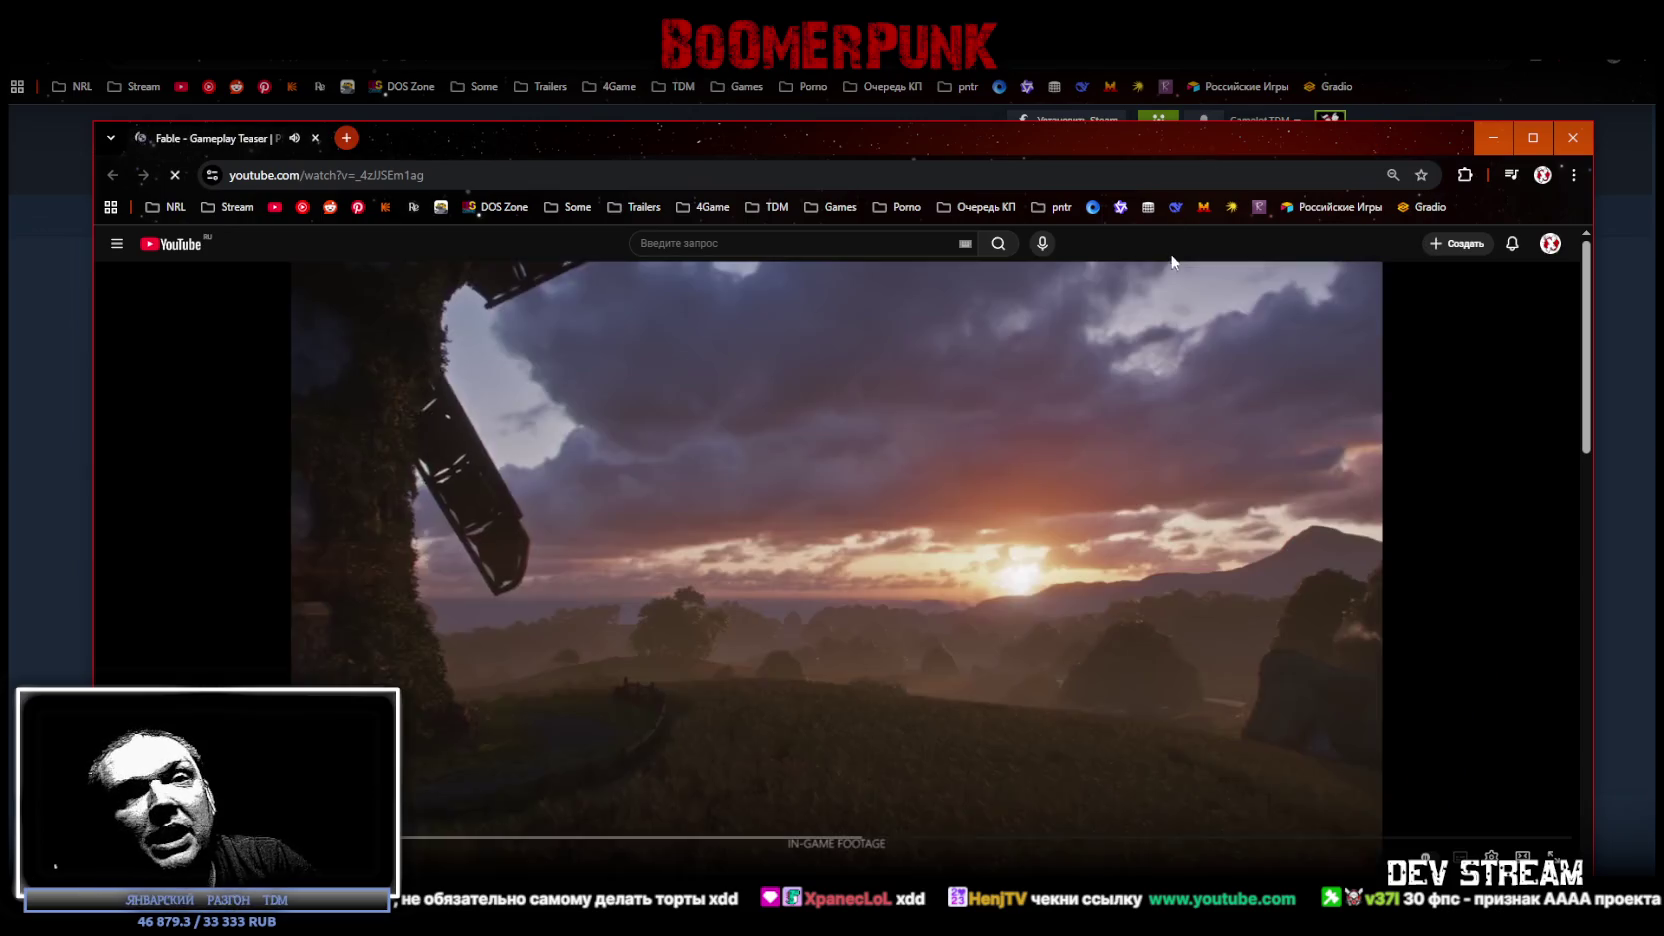
drag(1011, 146, 1006, 94)
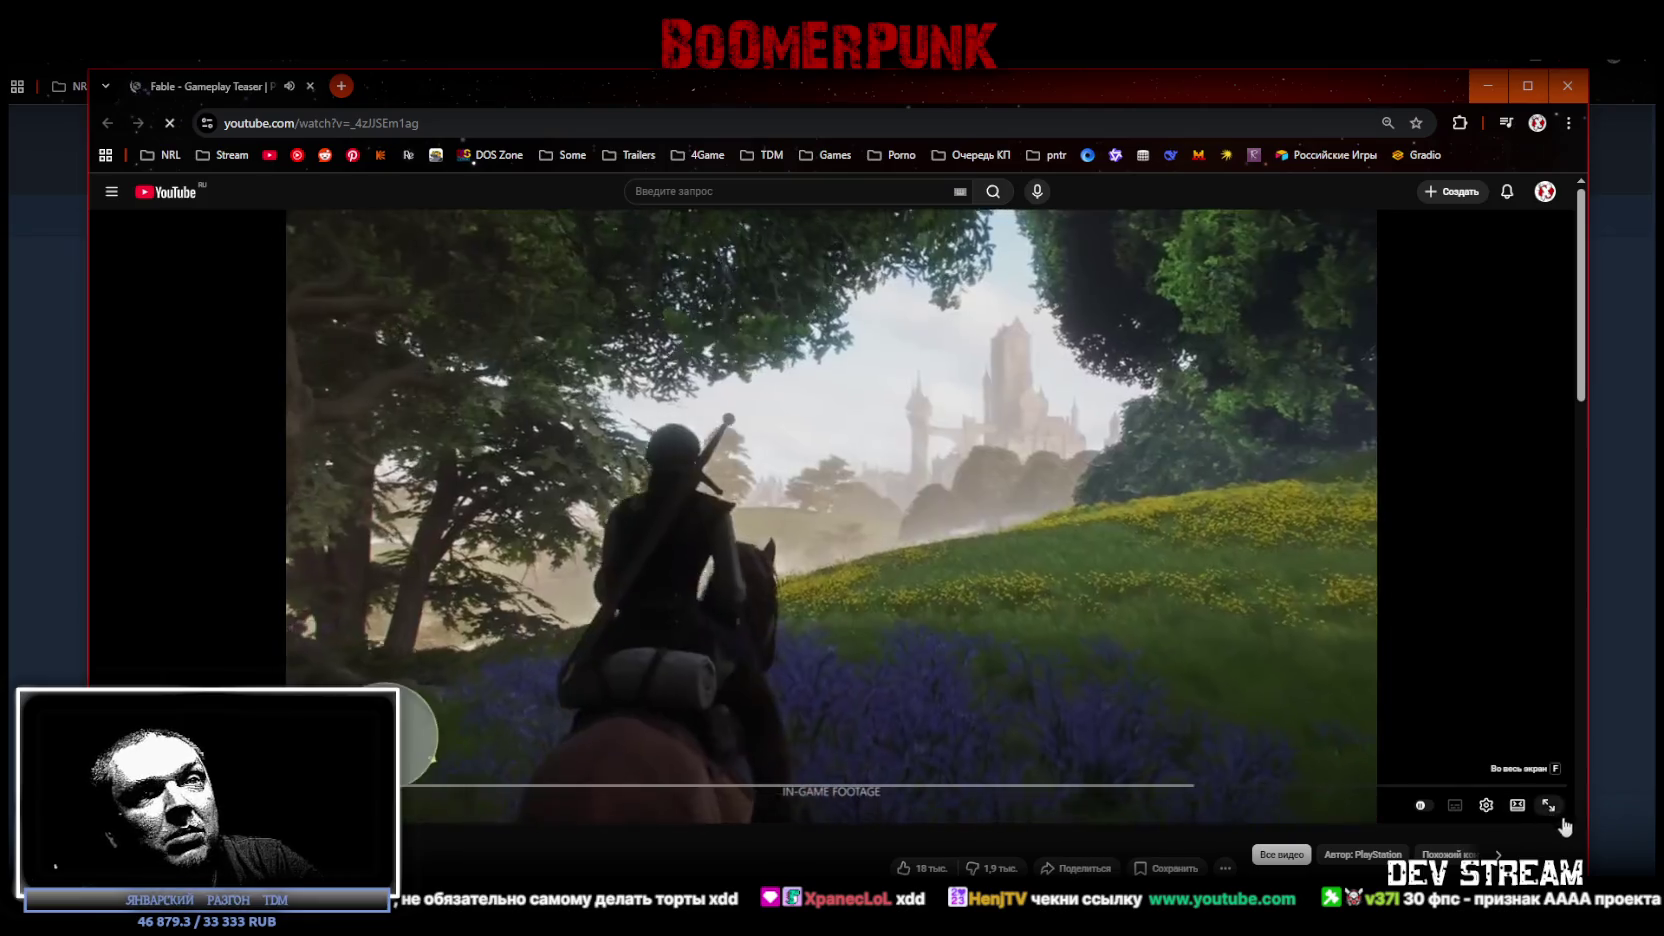
click(1549, 812)
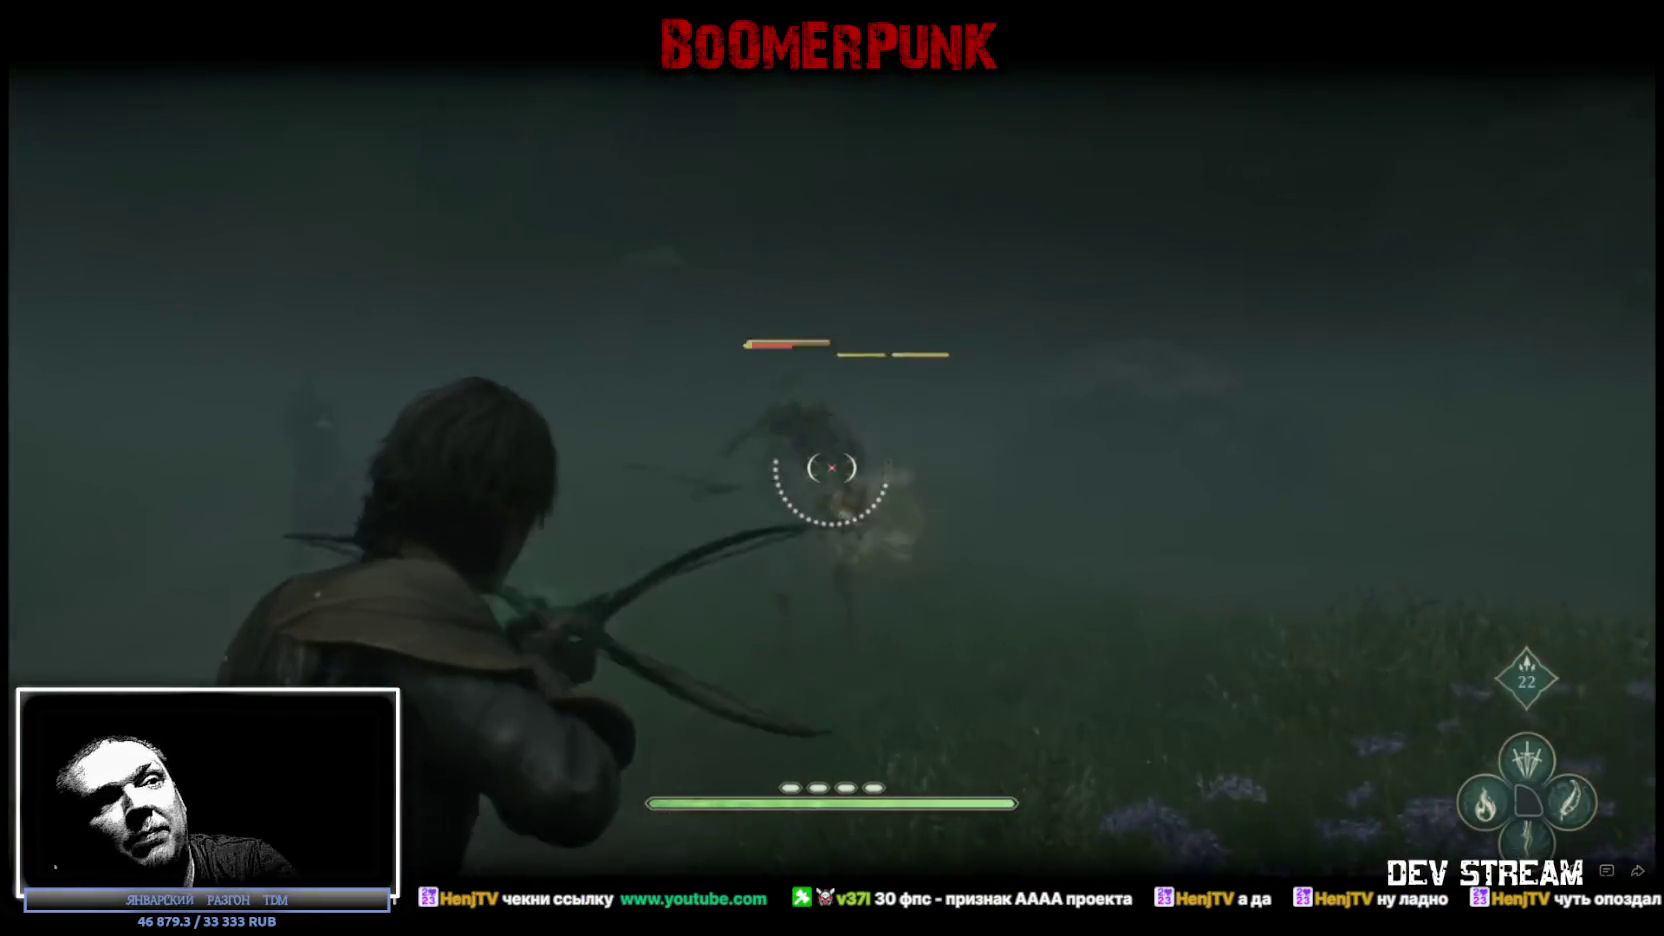
key(j)
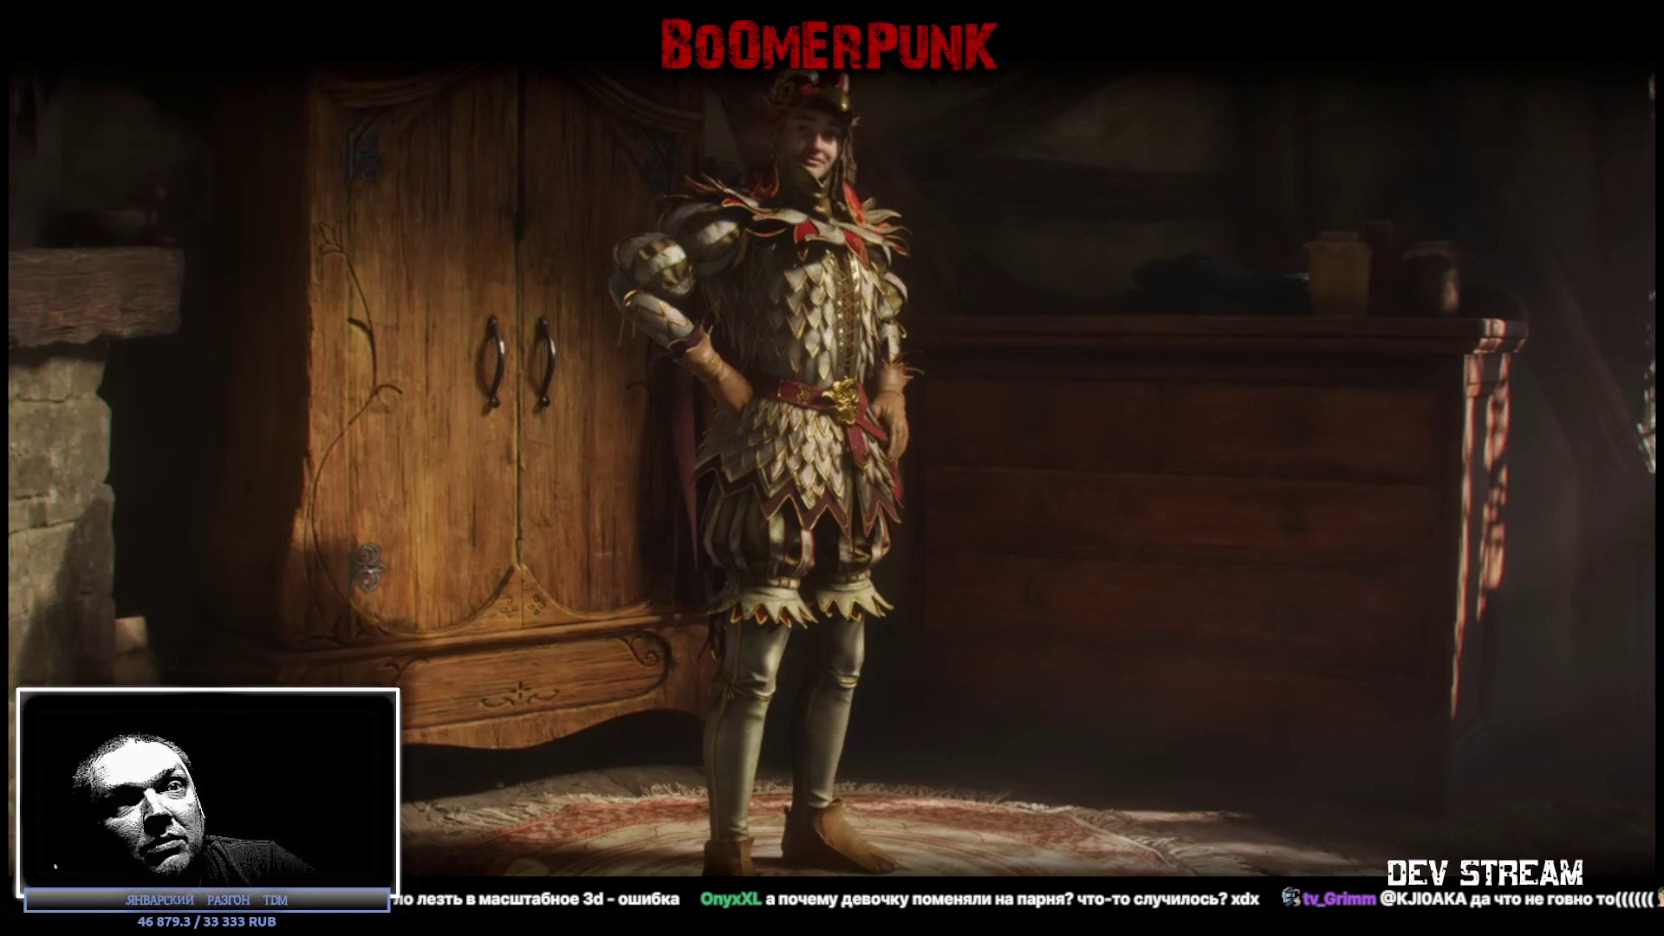
key(Escape)
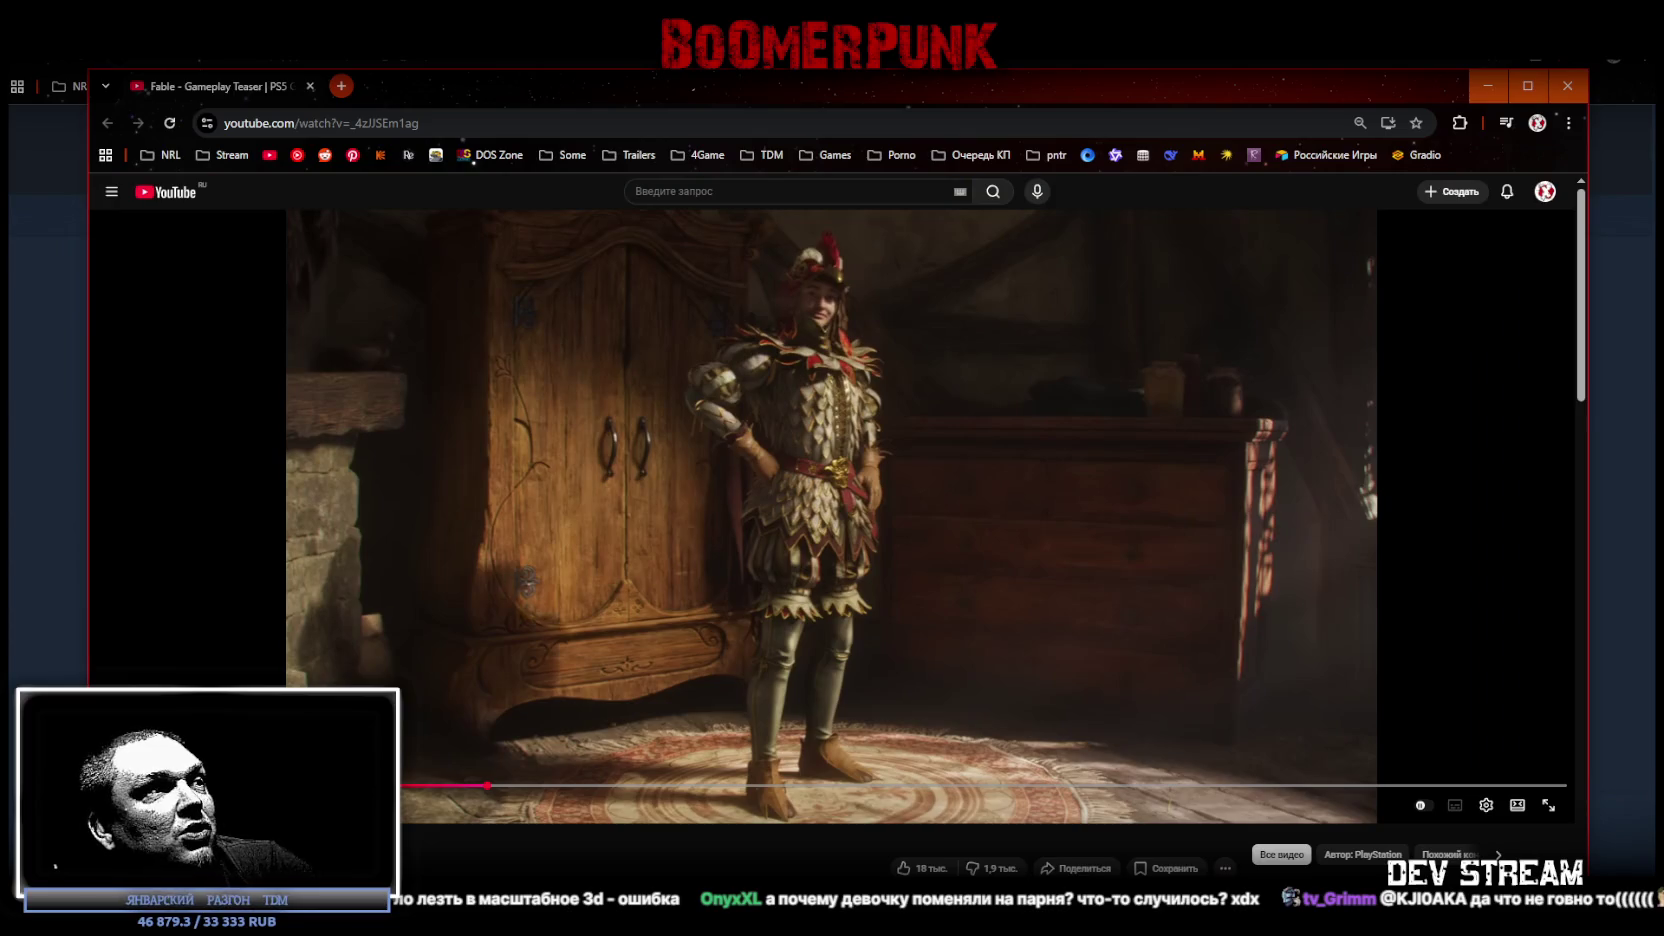
click(310, 86)
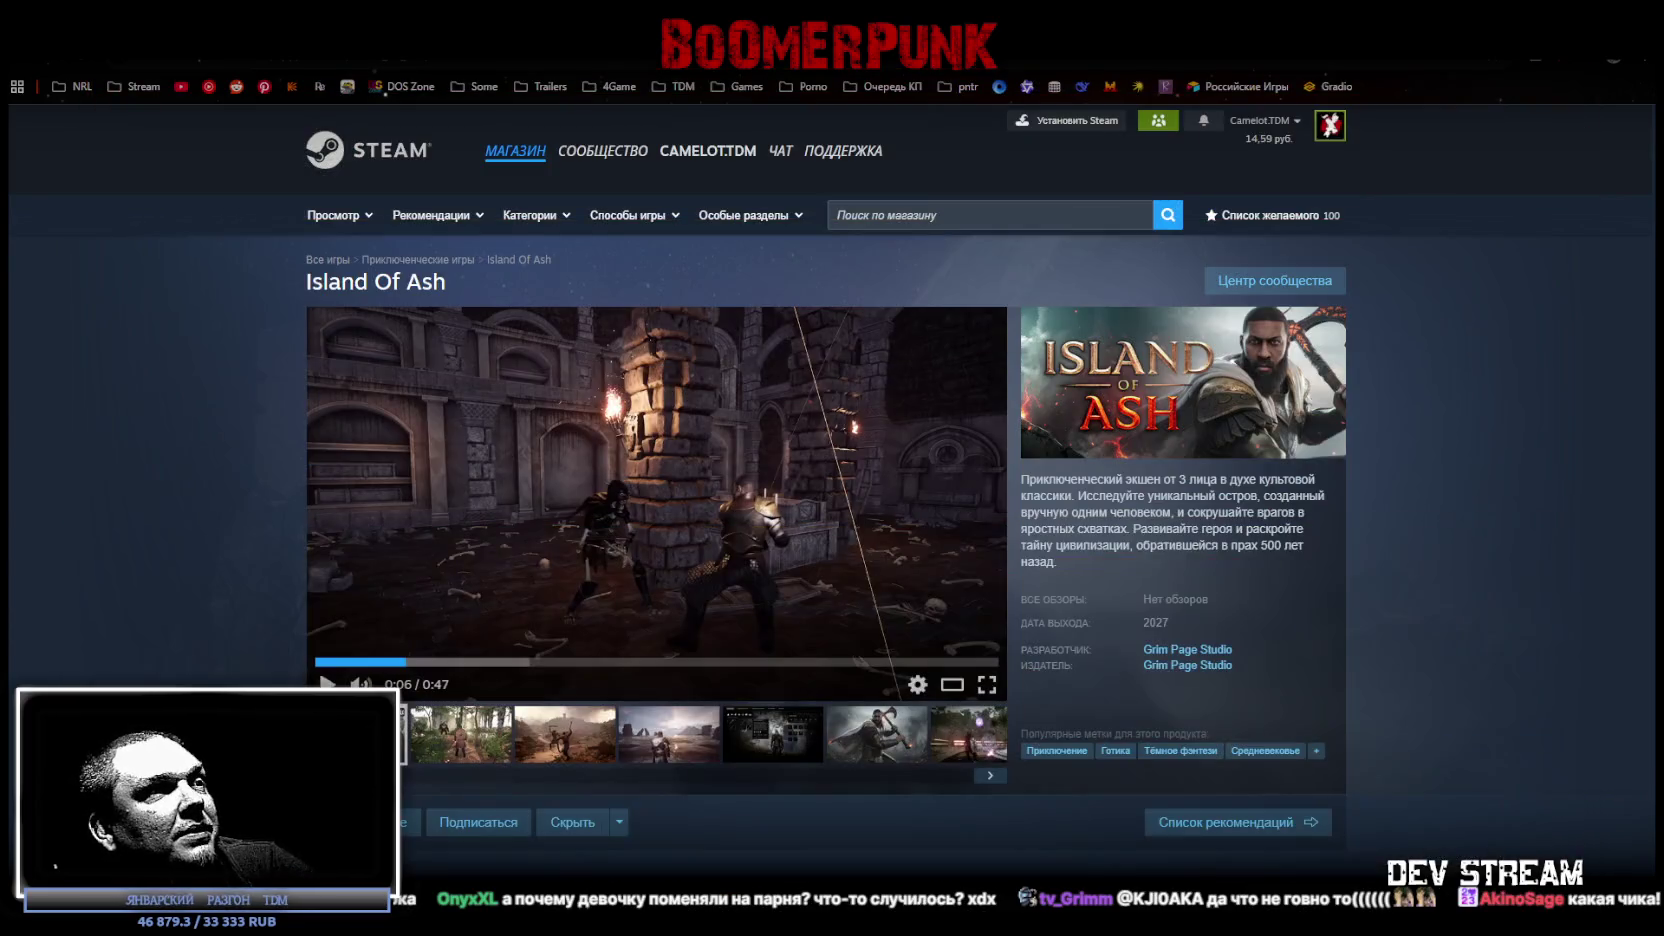
Close the Steam store window, orbit the level, and enlarge the running game view.
mouse_move(656, 481)
drag(1023, 20, 1023, 160)
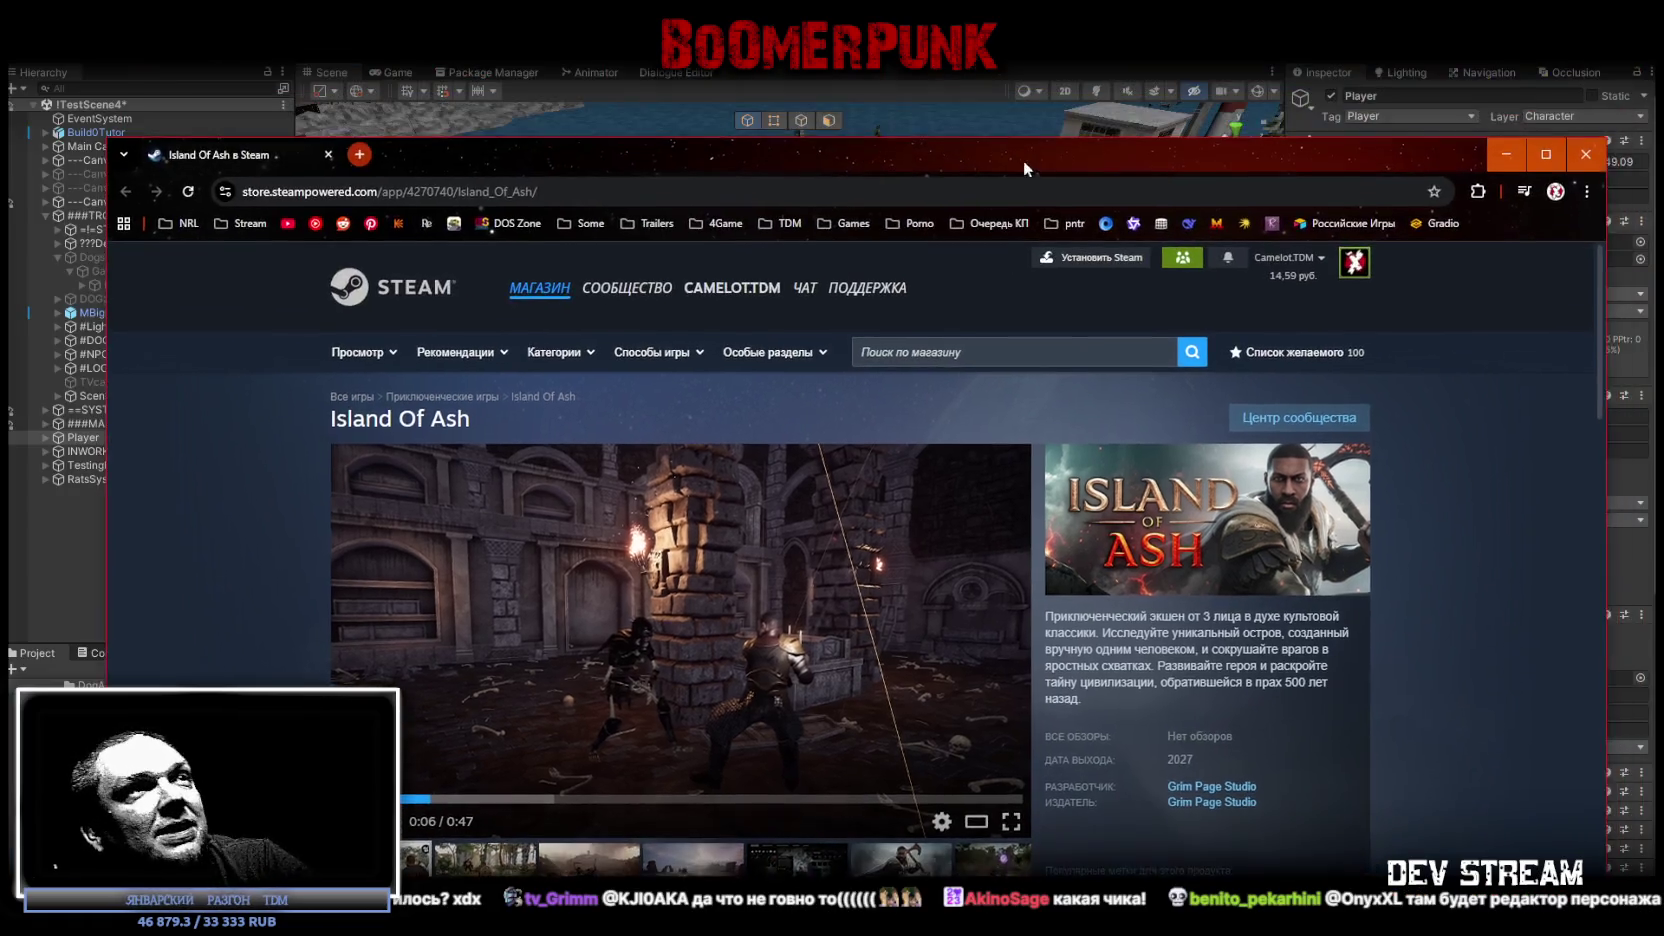
click(1591, 154)
mouse_move(760, 380)
right_down()
mouse_move(827, 351)
mouse_move(570, 277)
right_up()
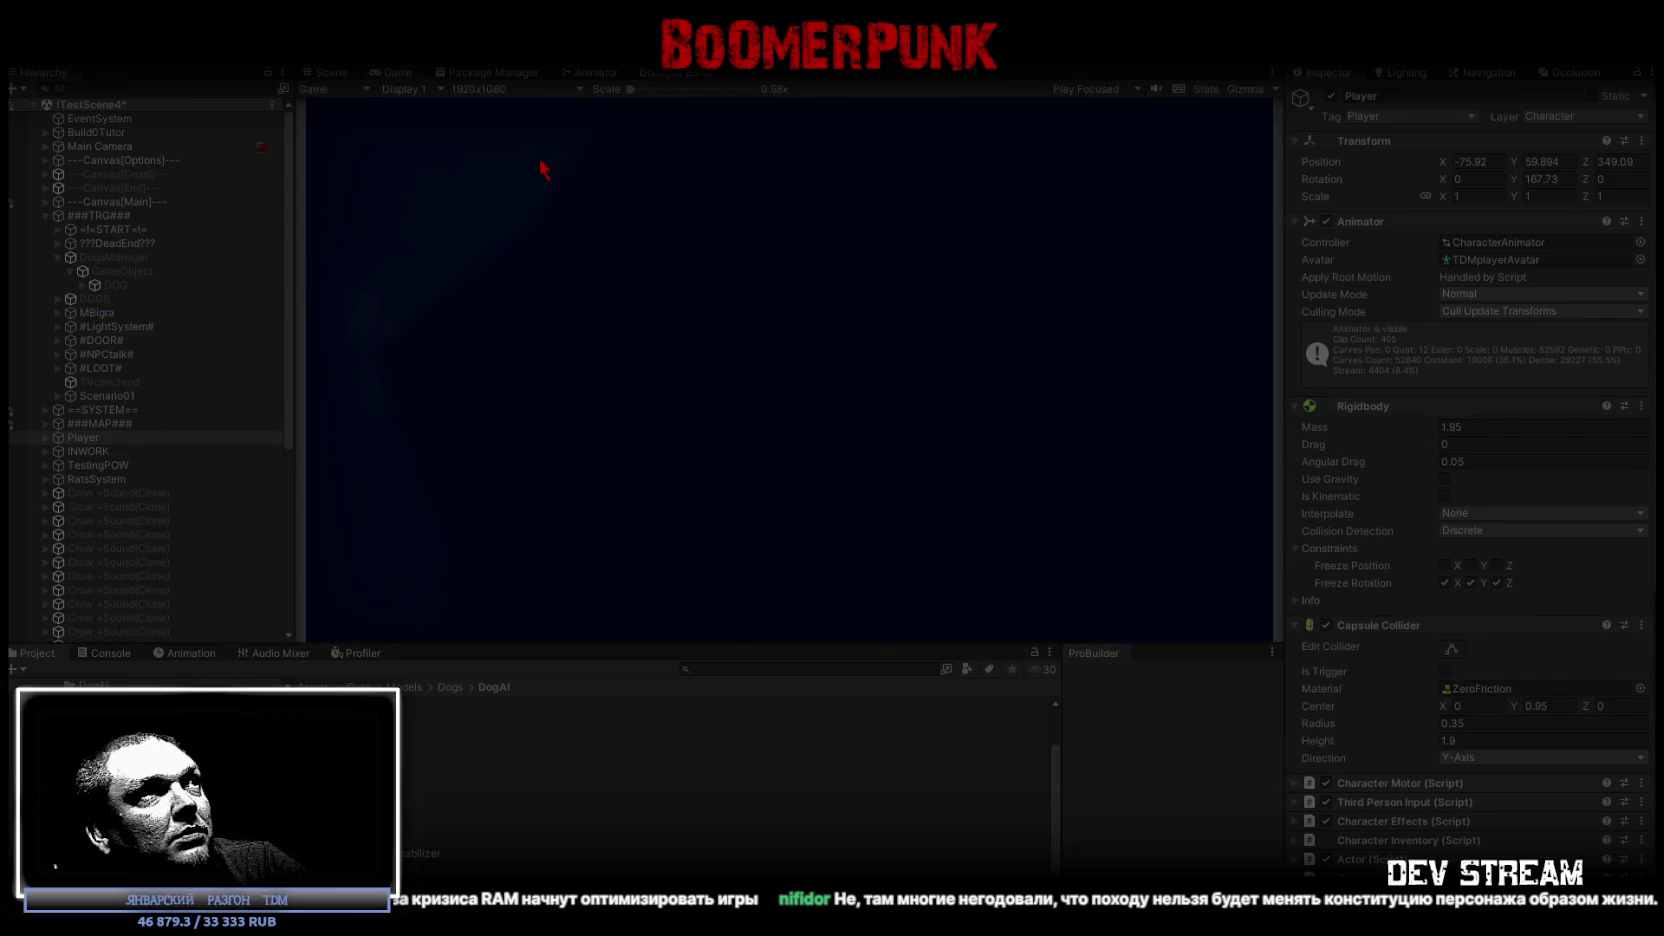
double_click(396, 73)
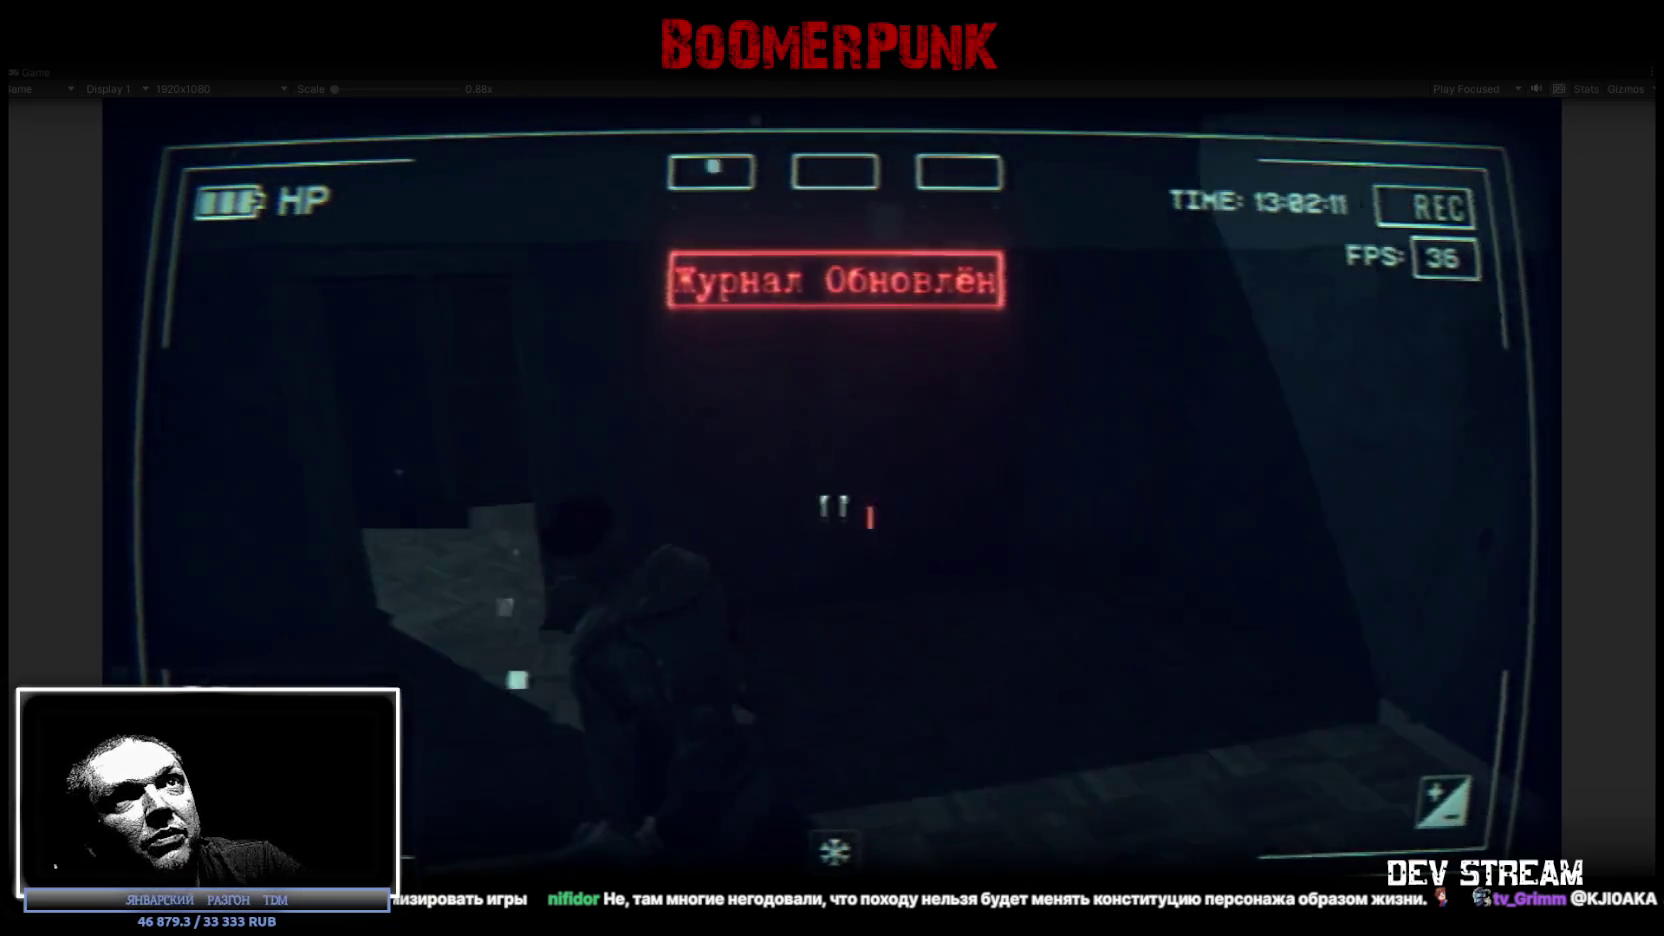
Walk the character down the corridors and through the doorway toward the staircase.
key(w)
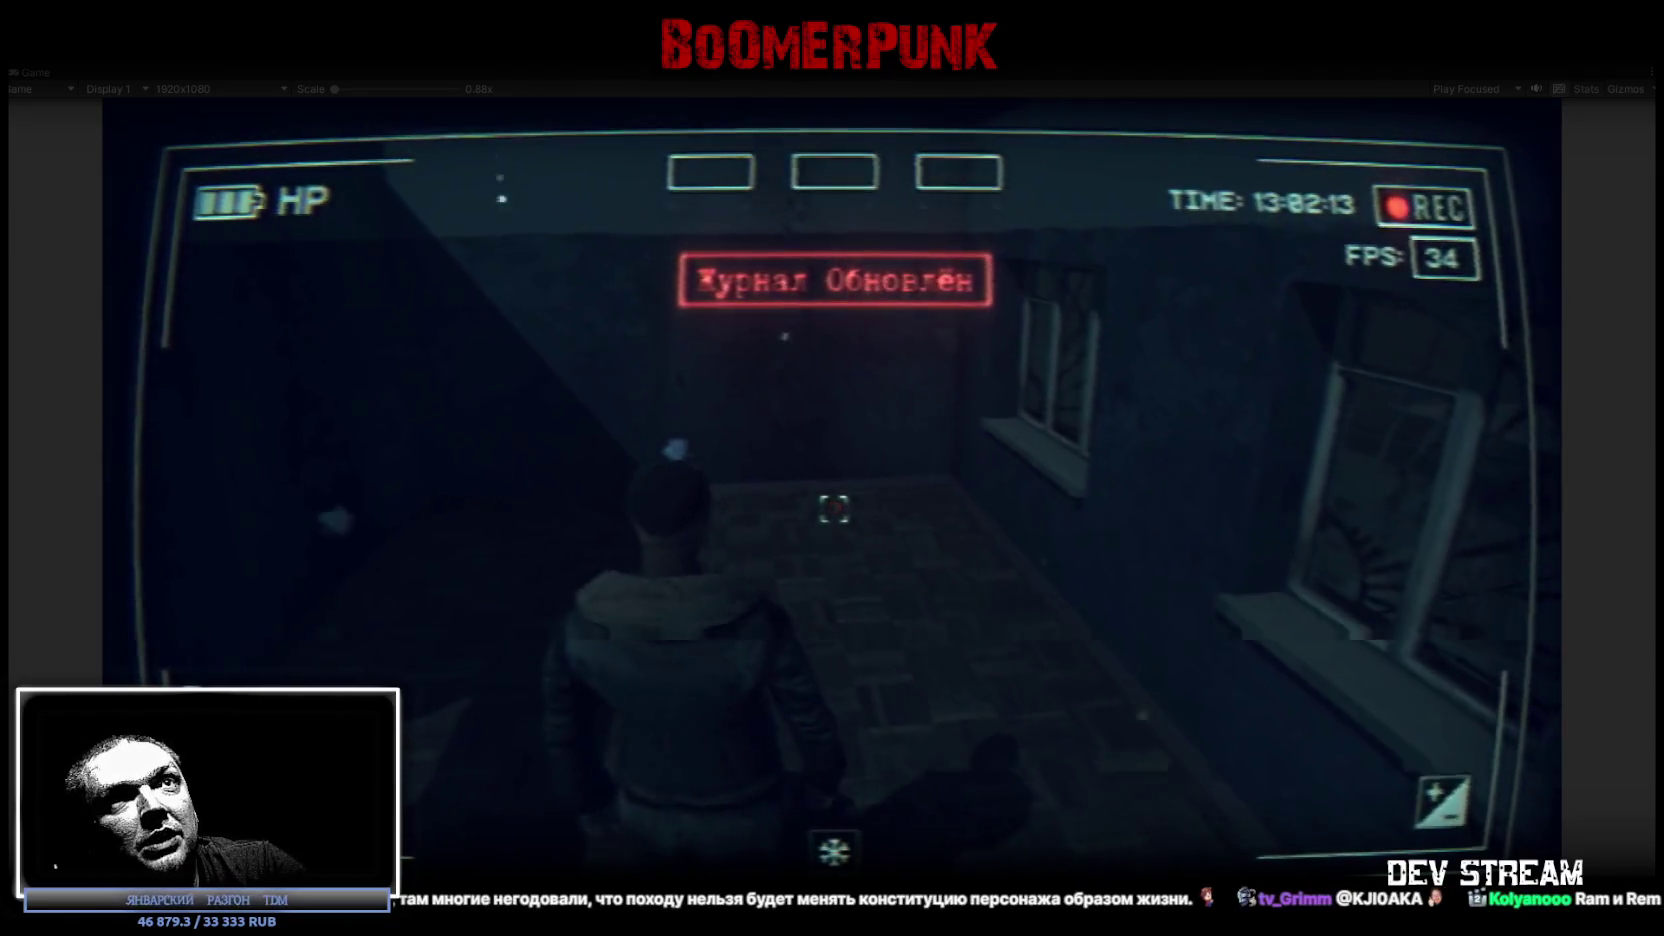
key(w)
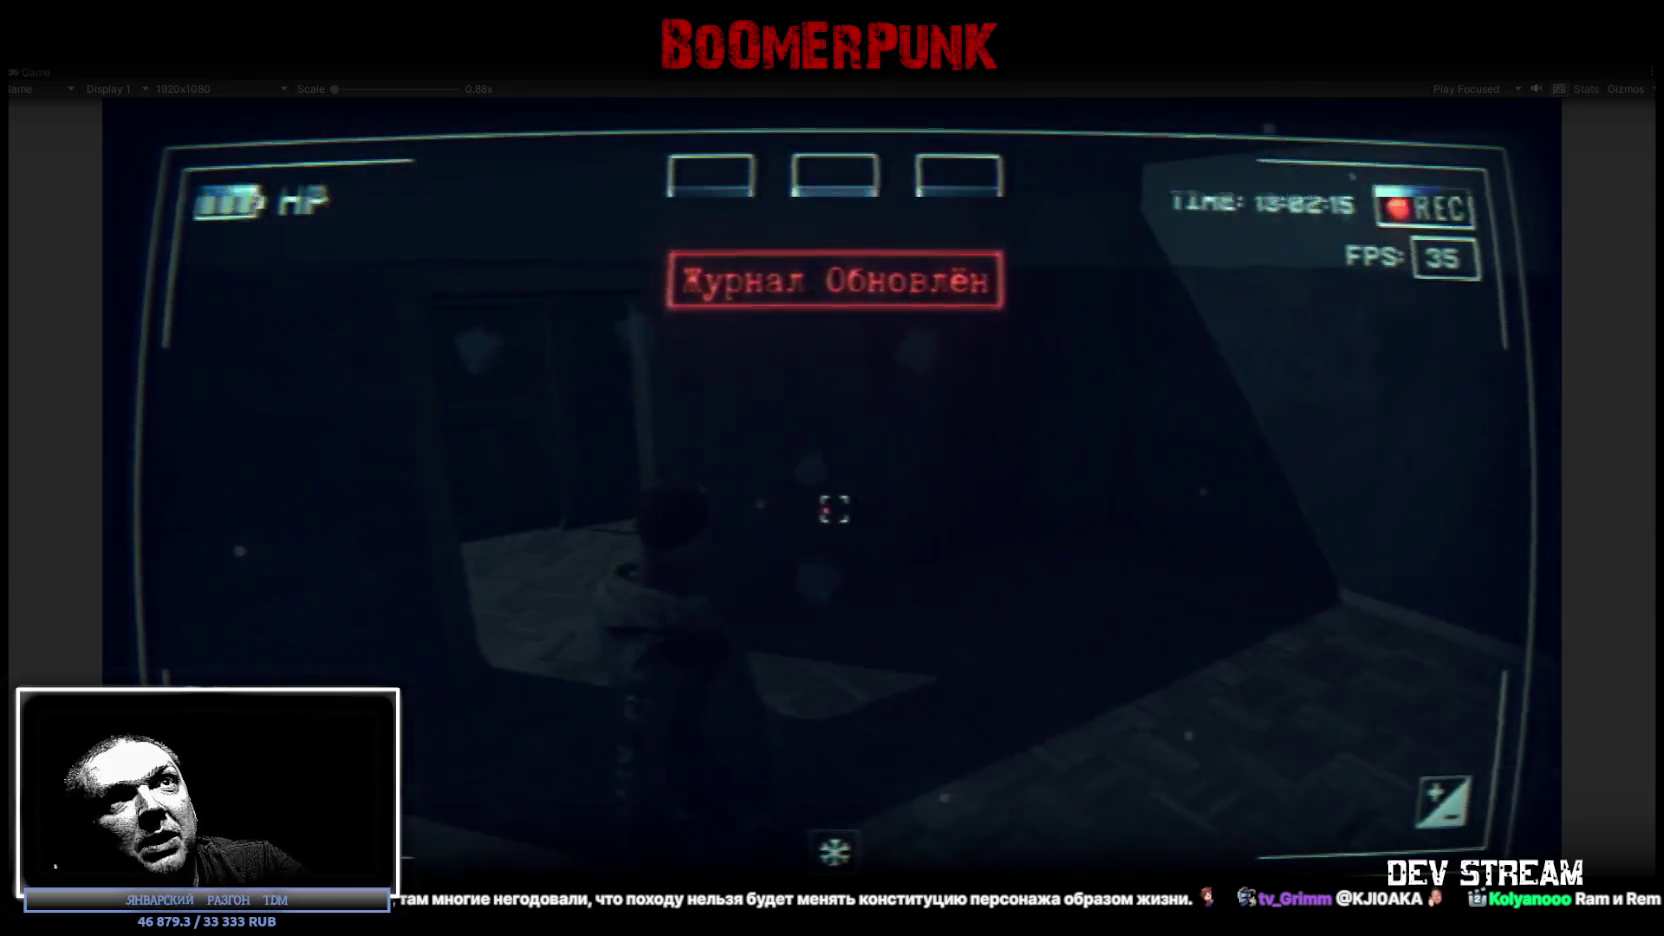
key(w)
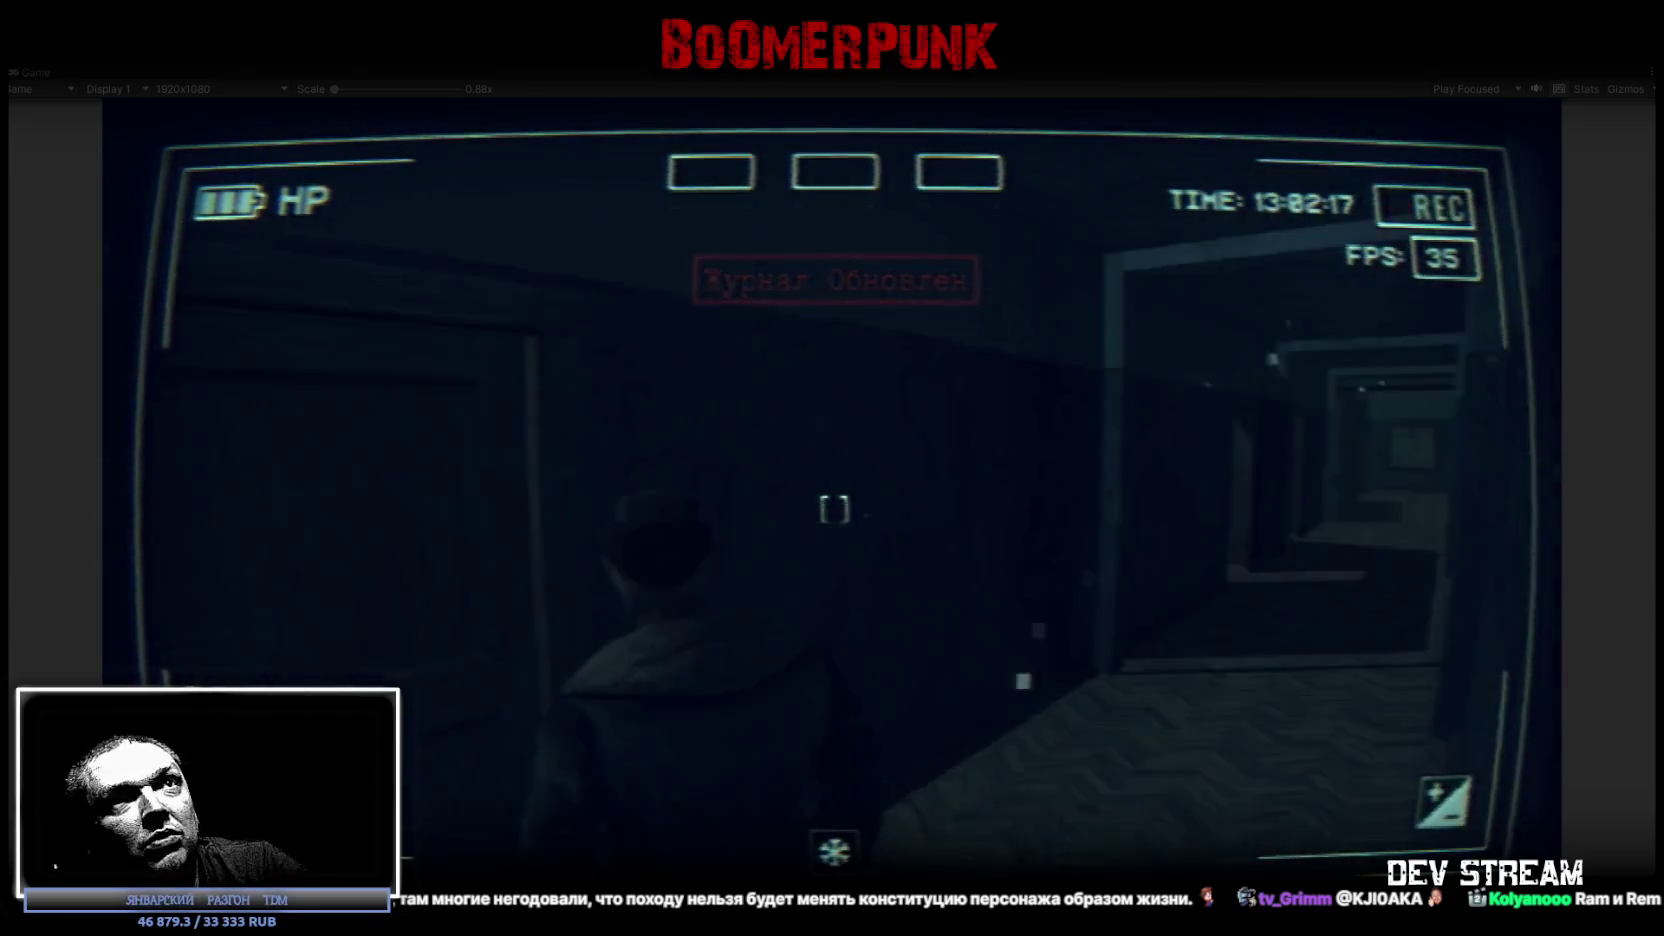
key(w)
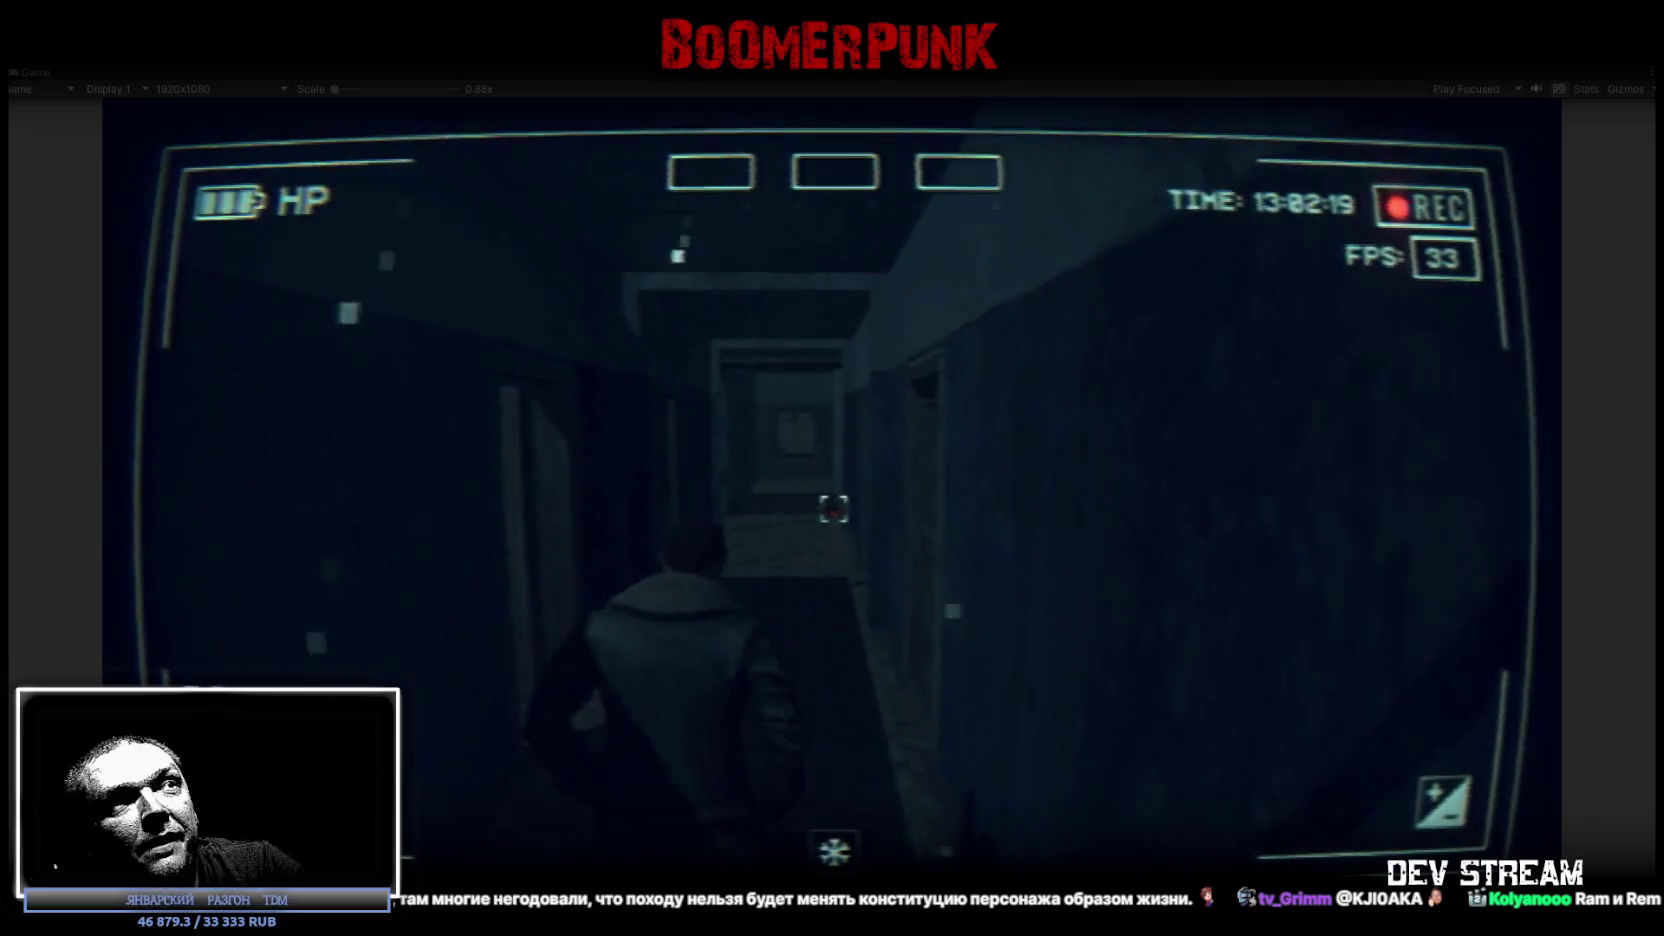
key(w)
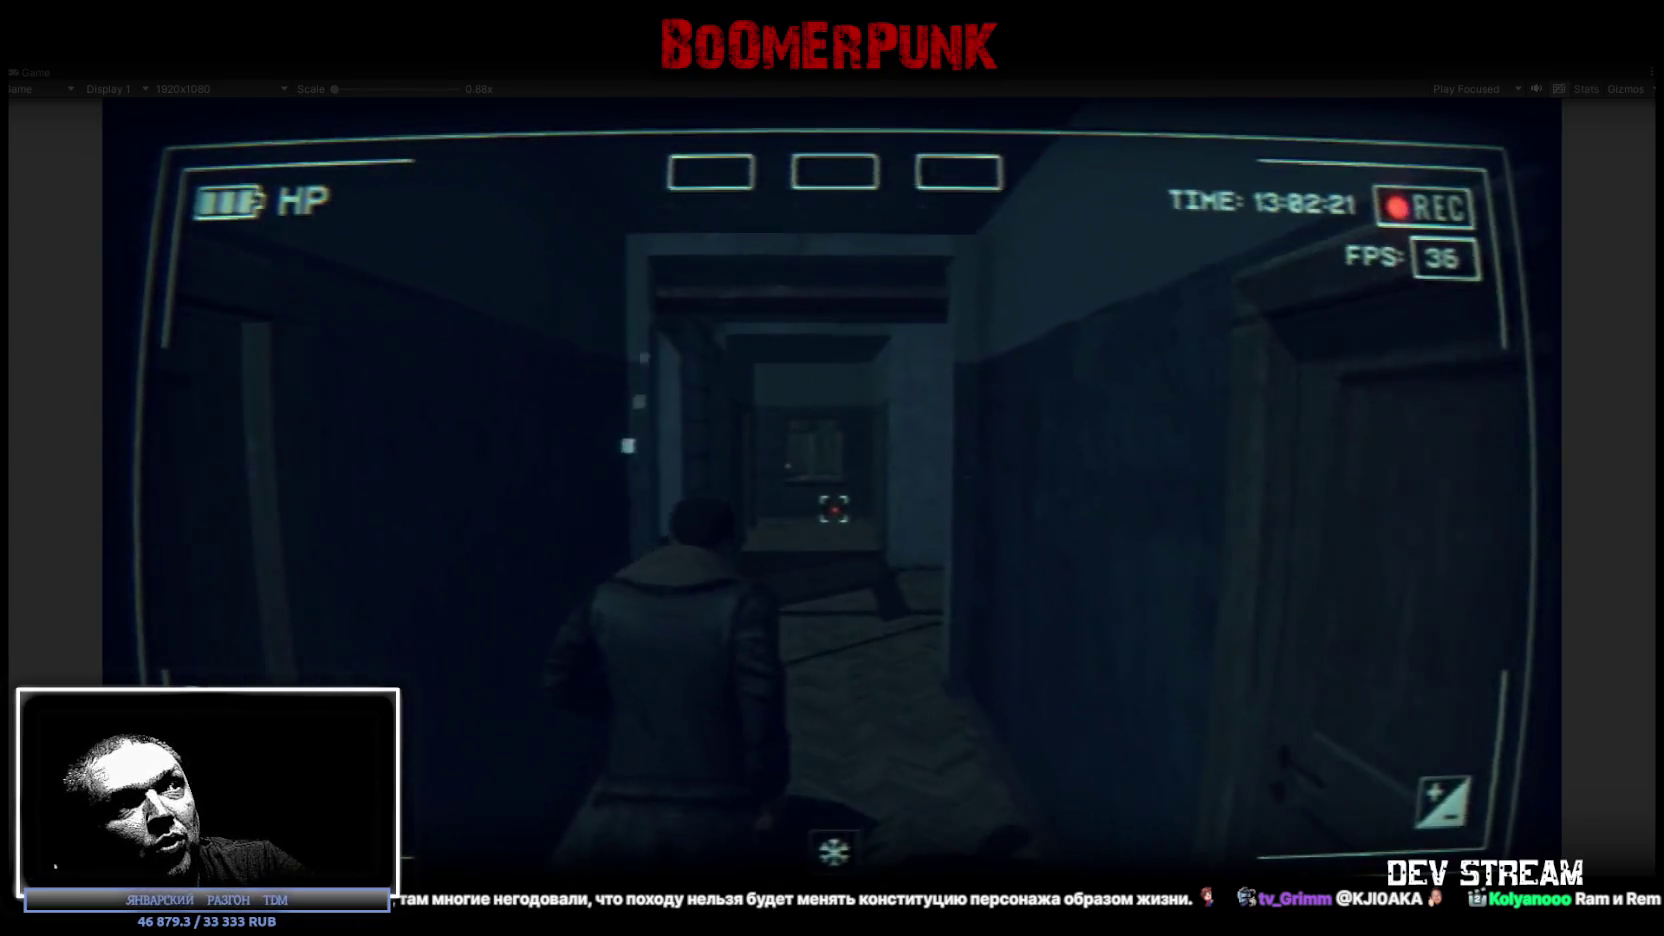
key(w)
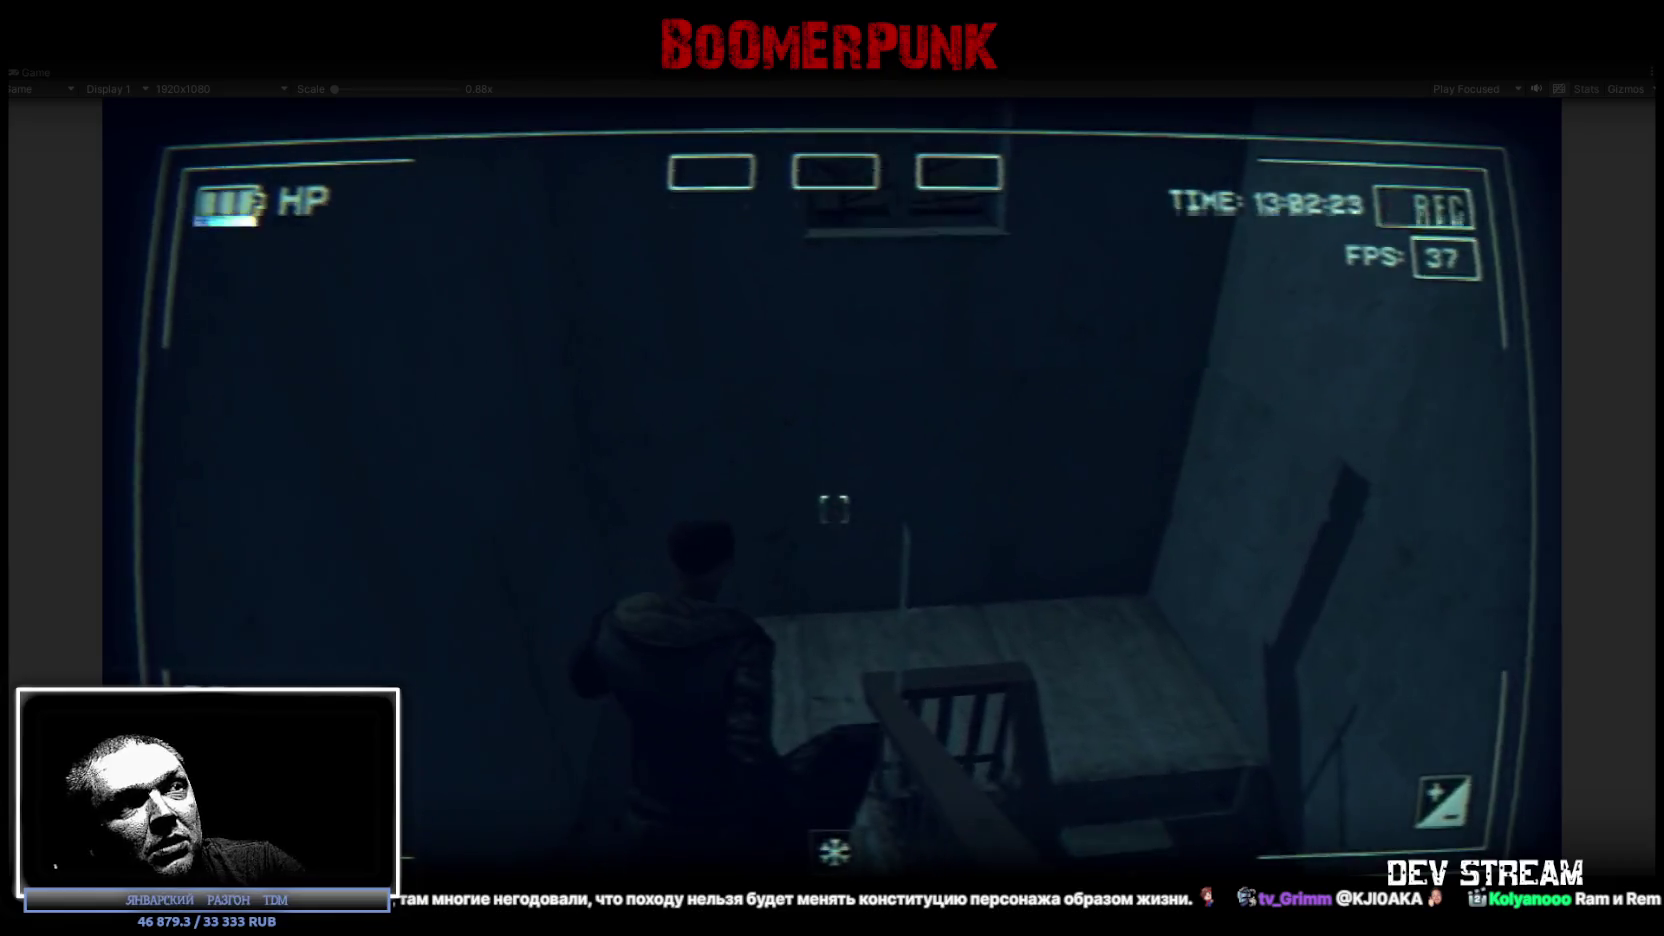
Descend the stairs, cross the foggy hall into the snowy street, then open the in-game menu.
key(w)
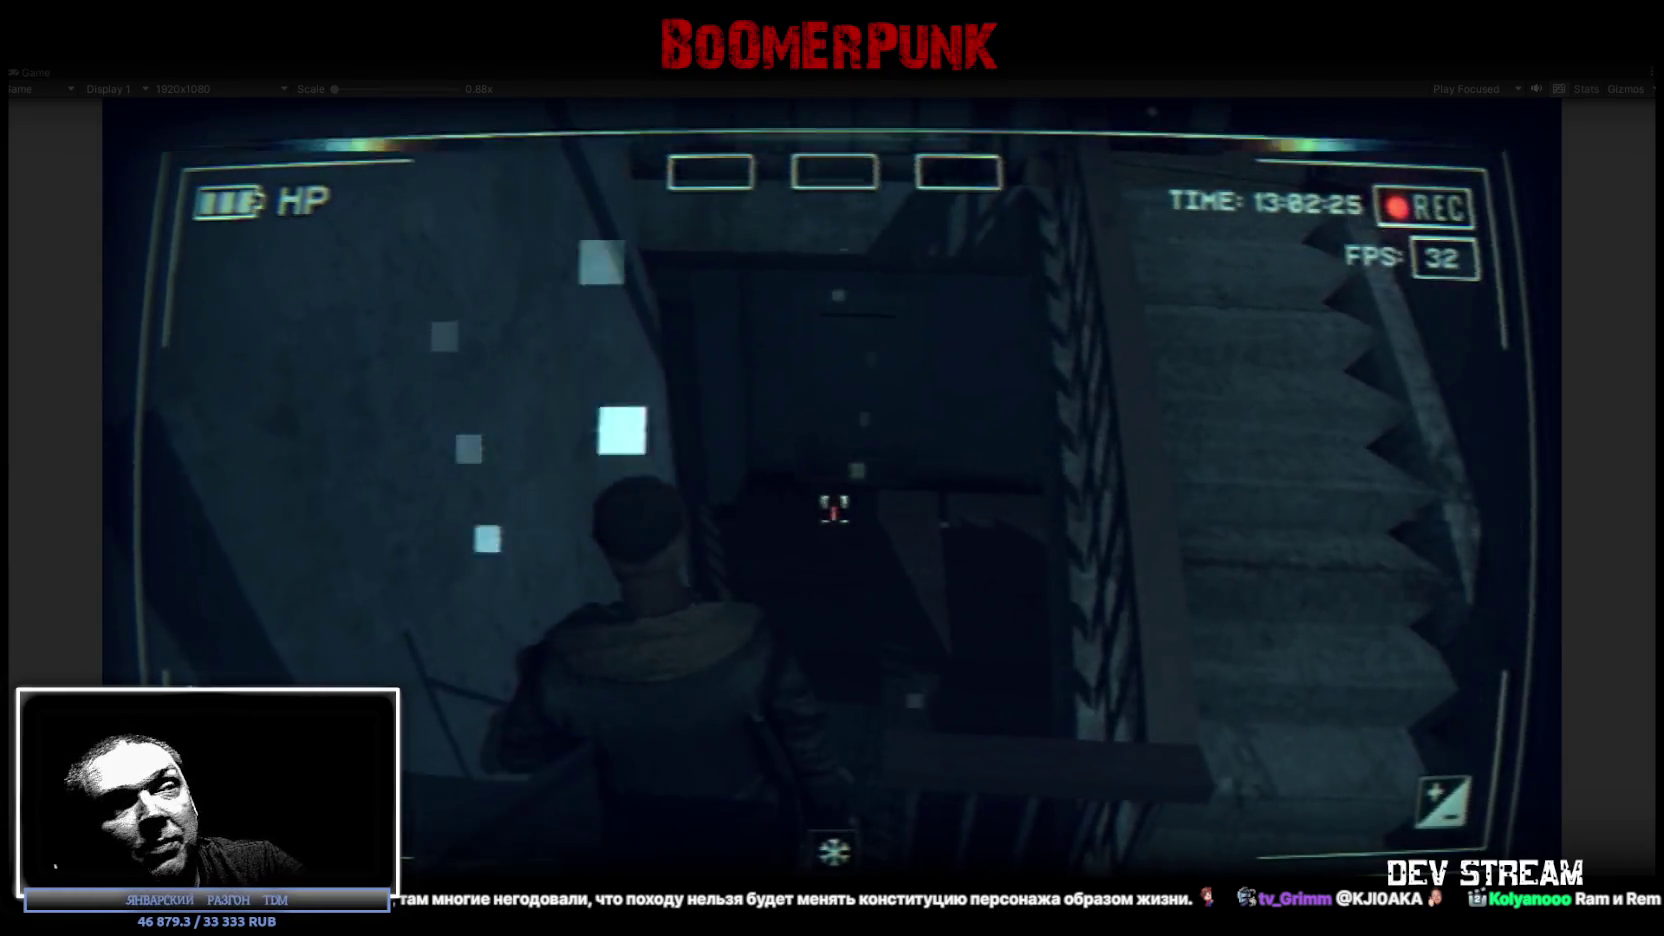
key(w)
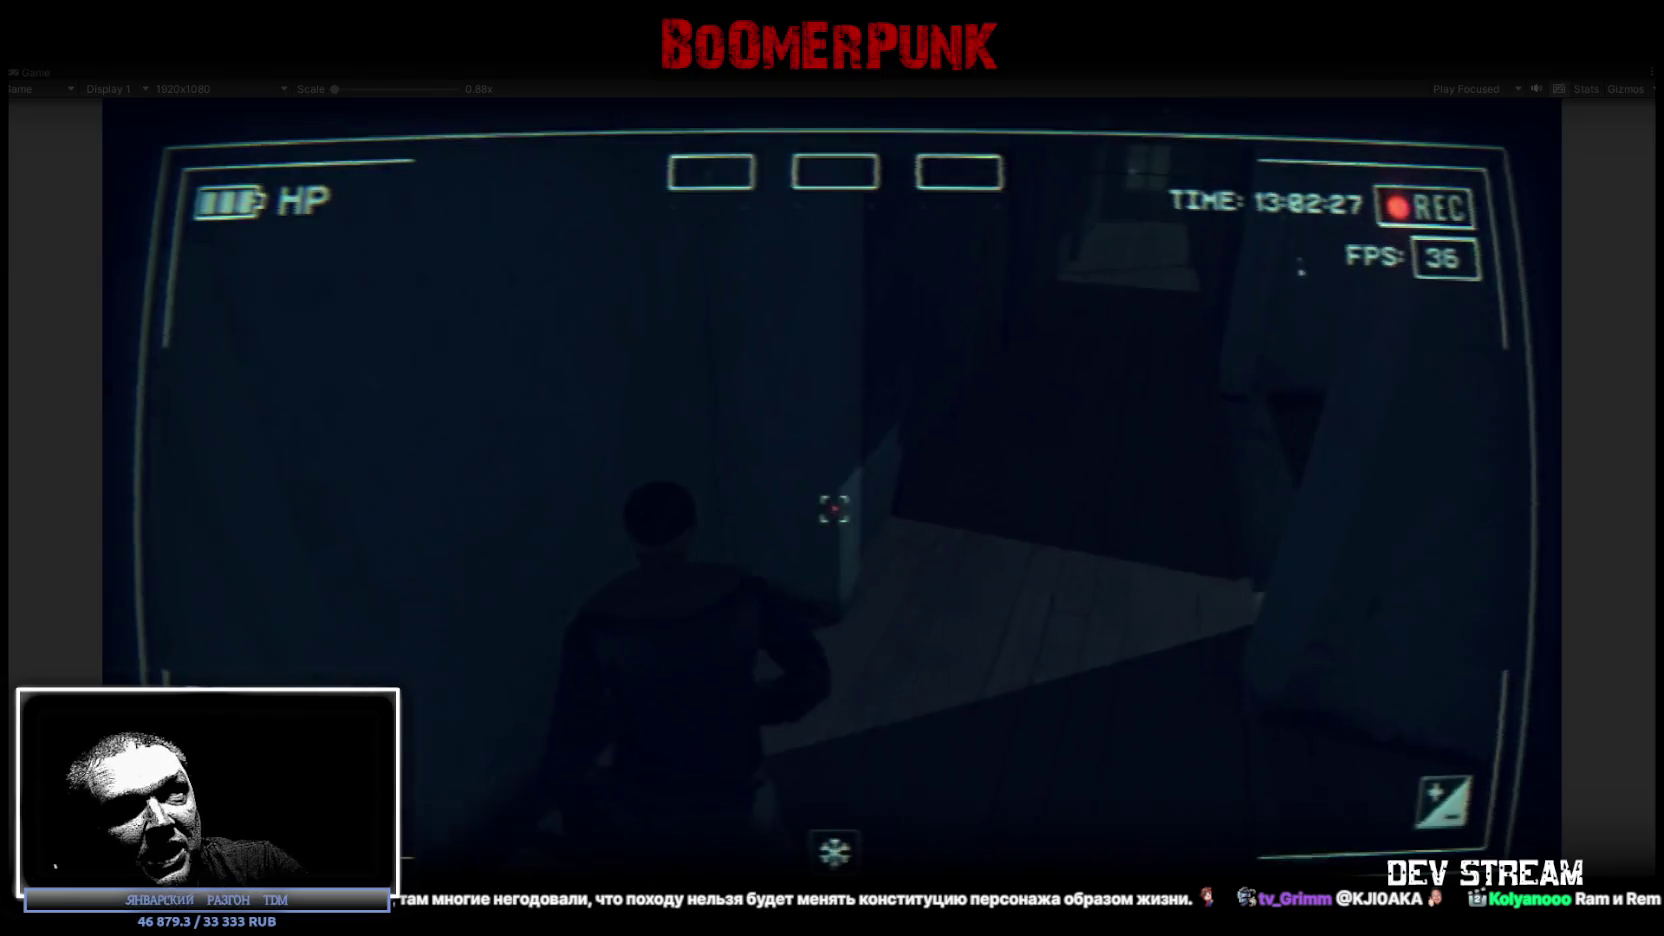
key(w)
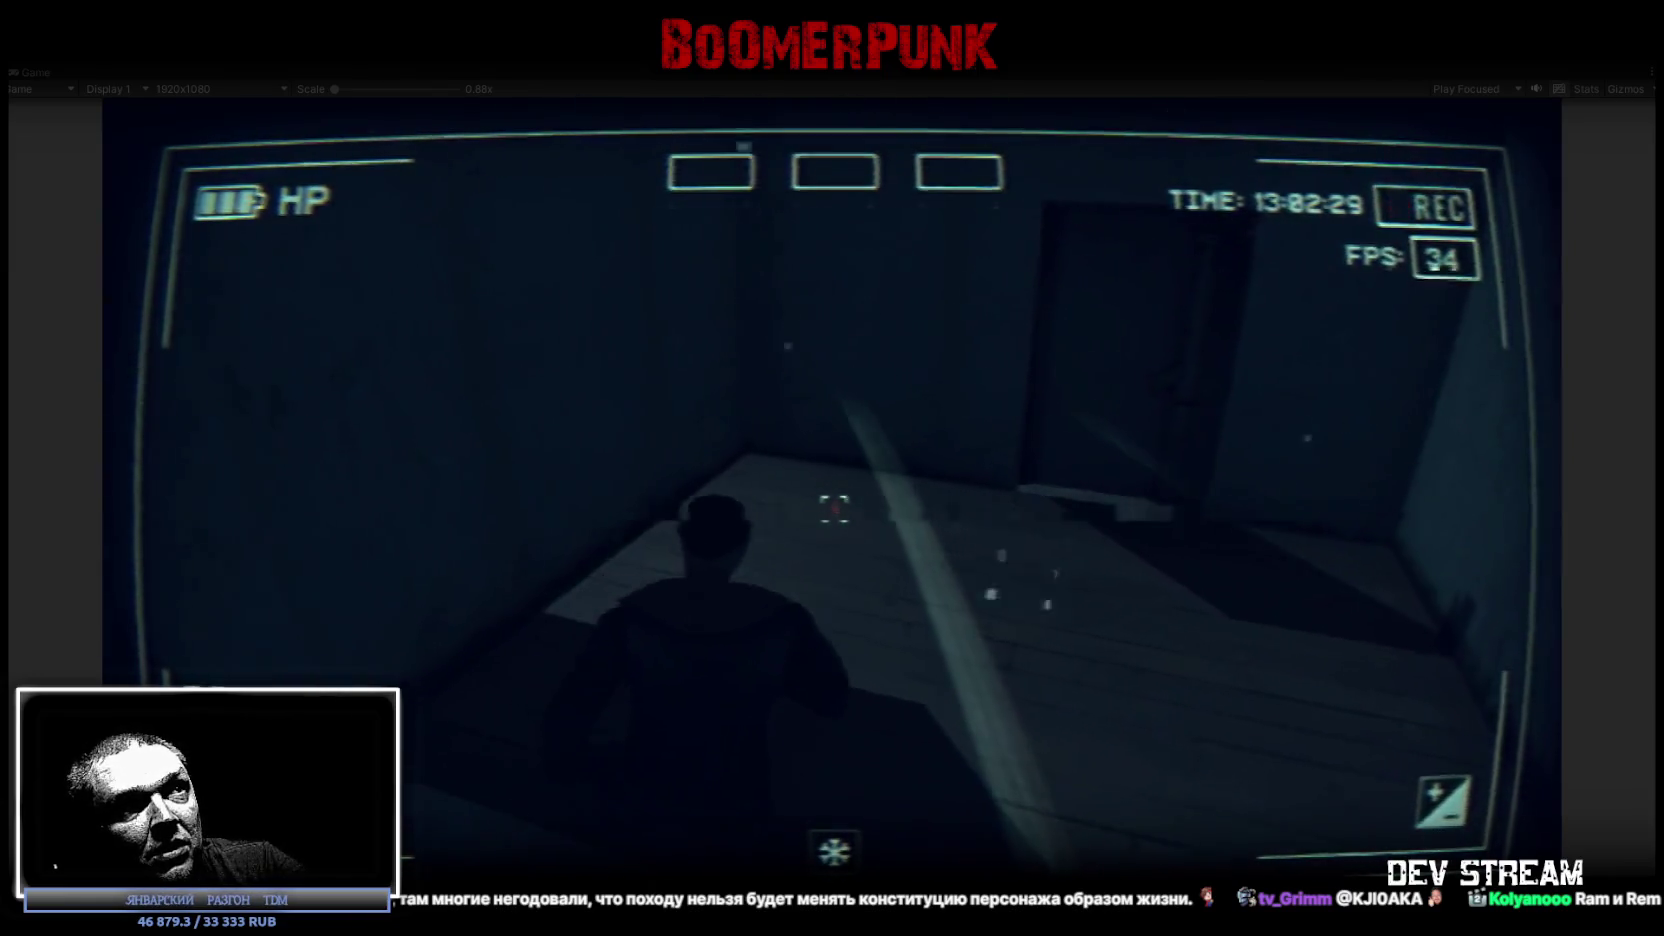
key(w)
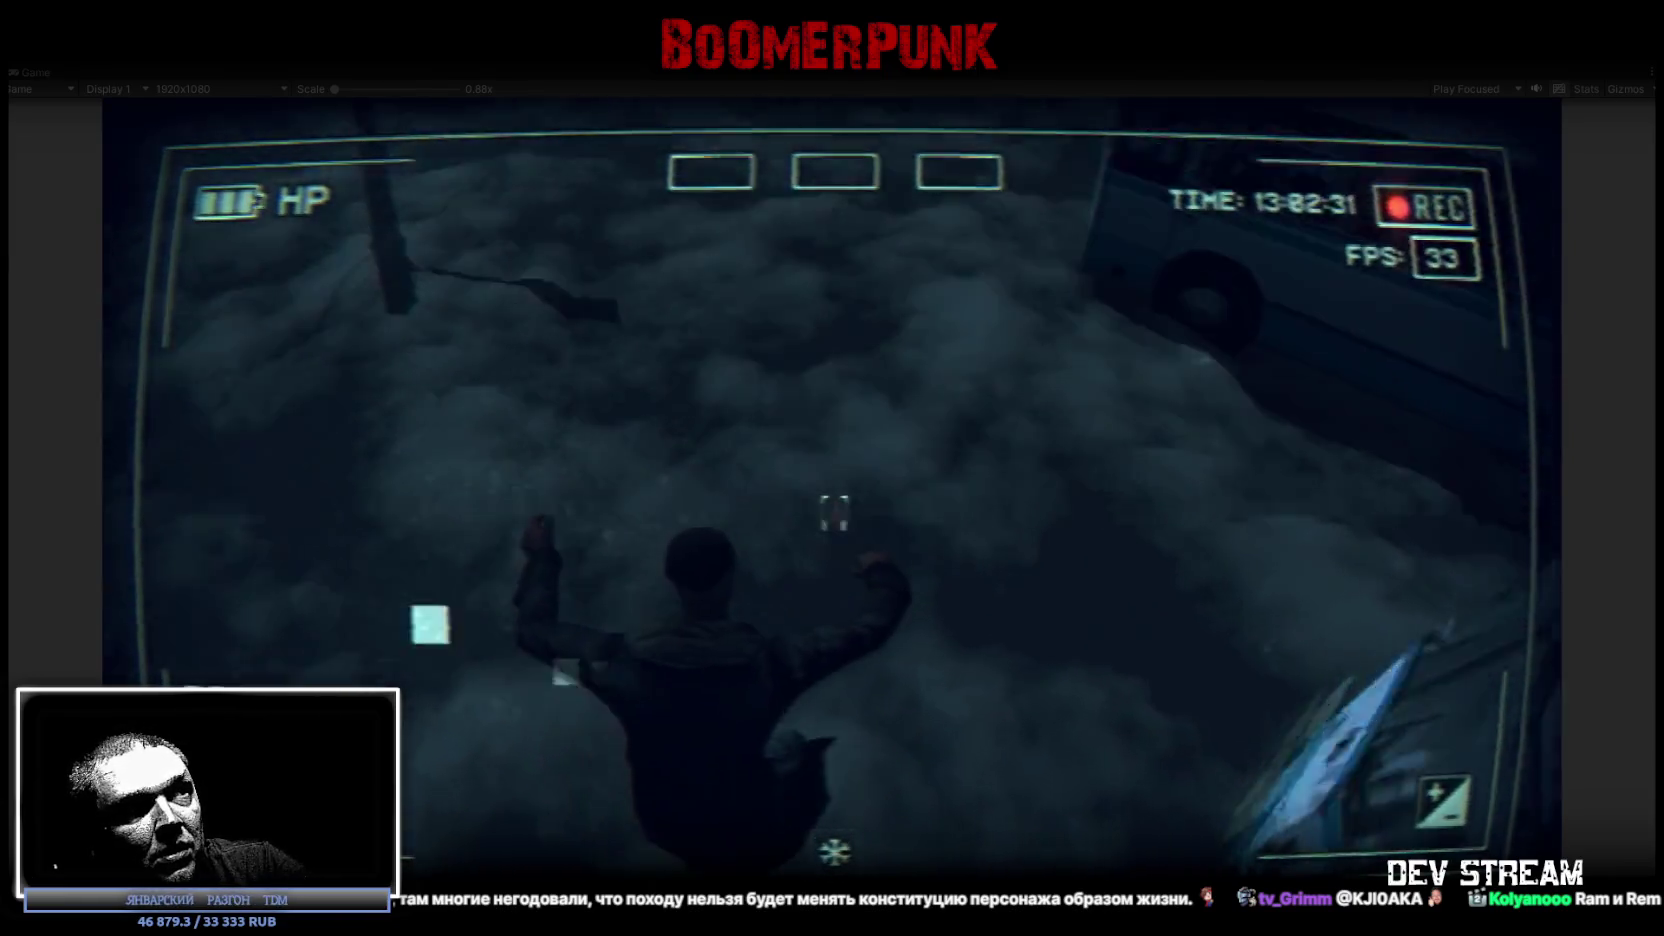
key(w)
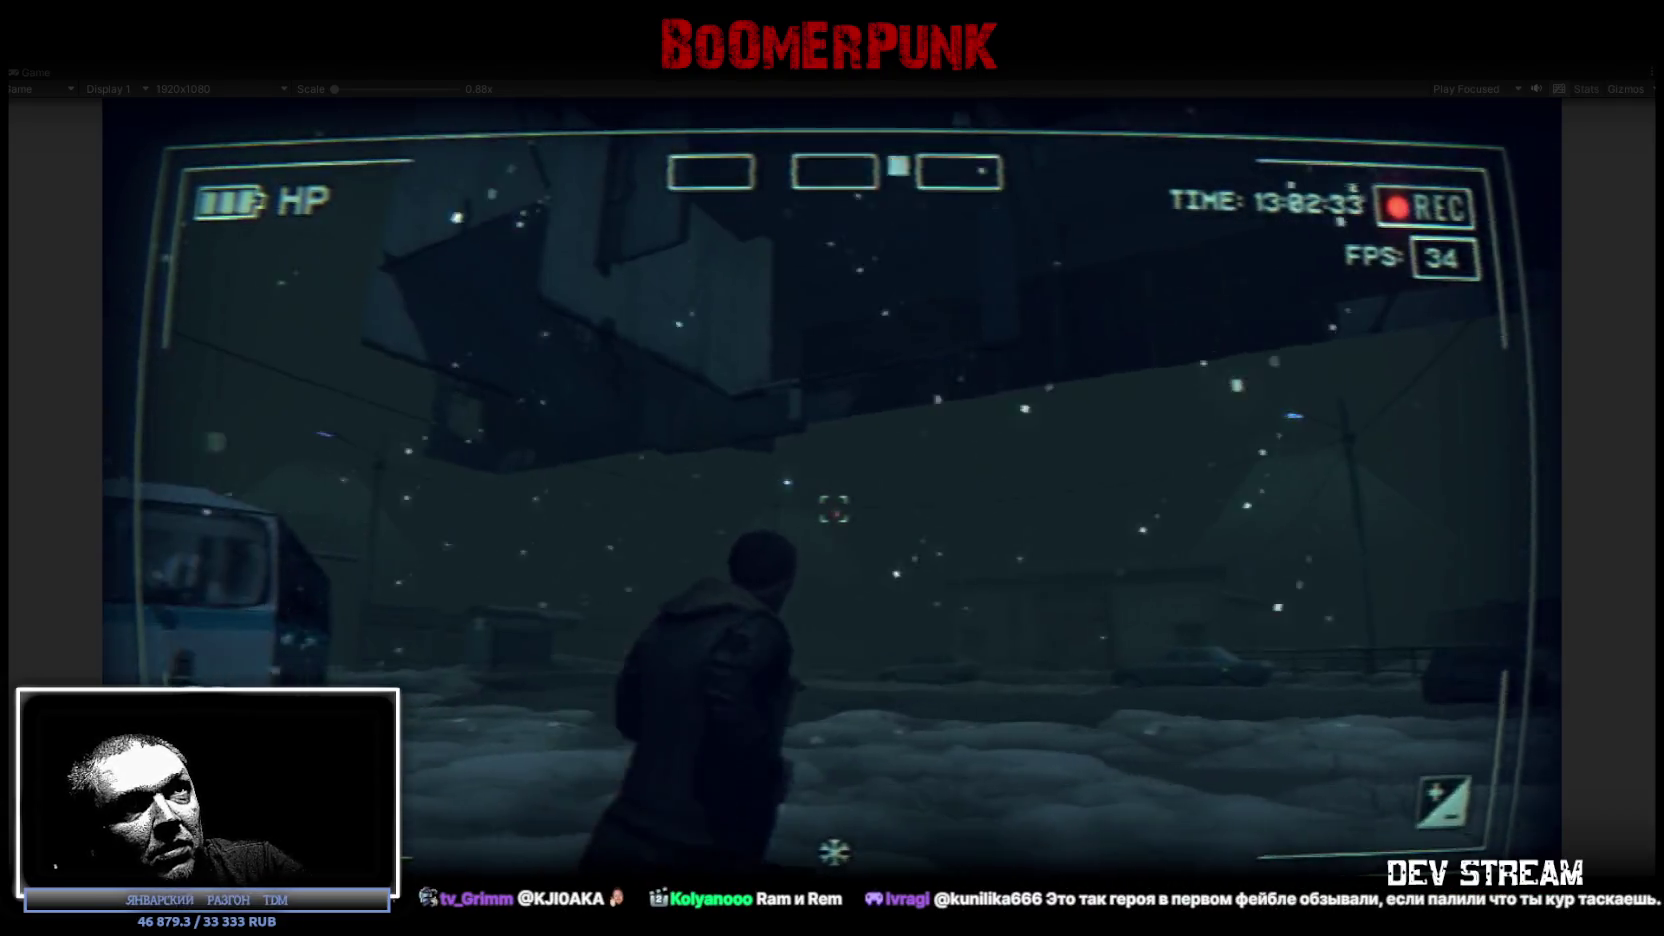
key(w)
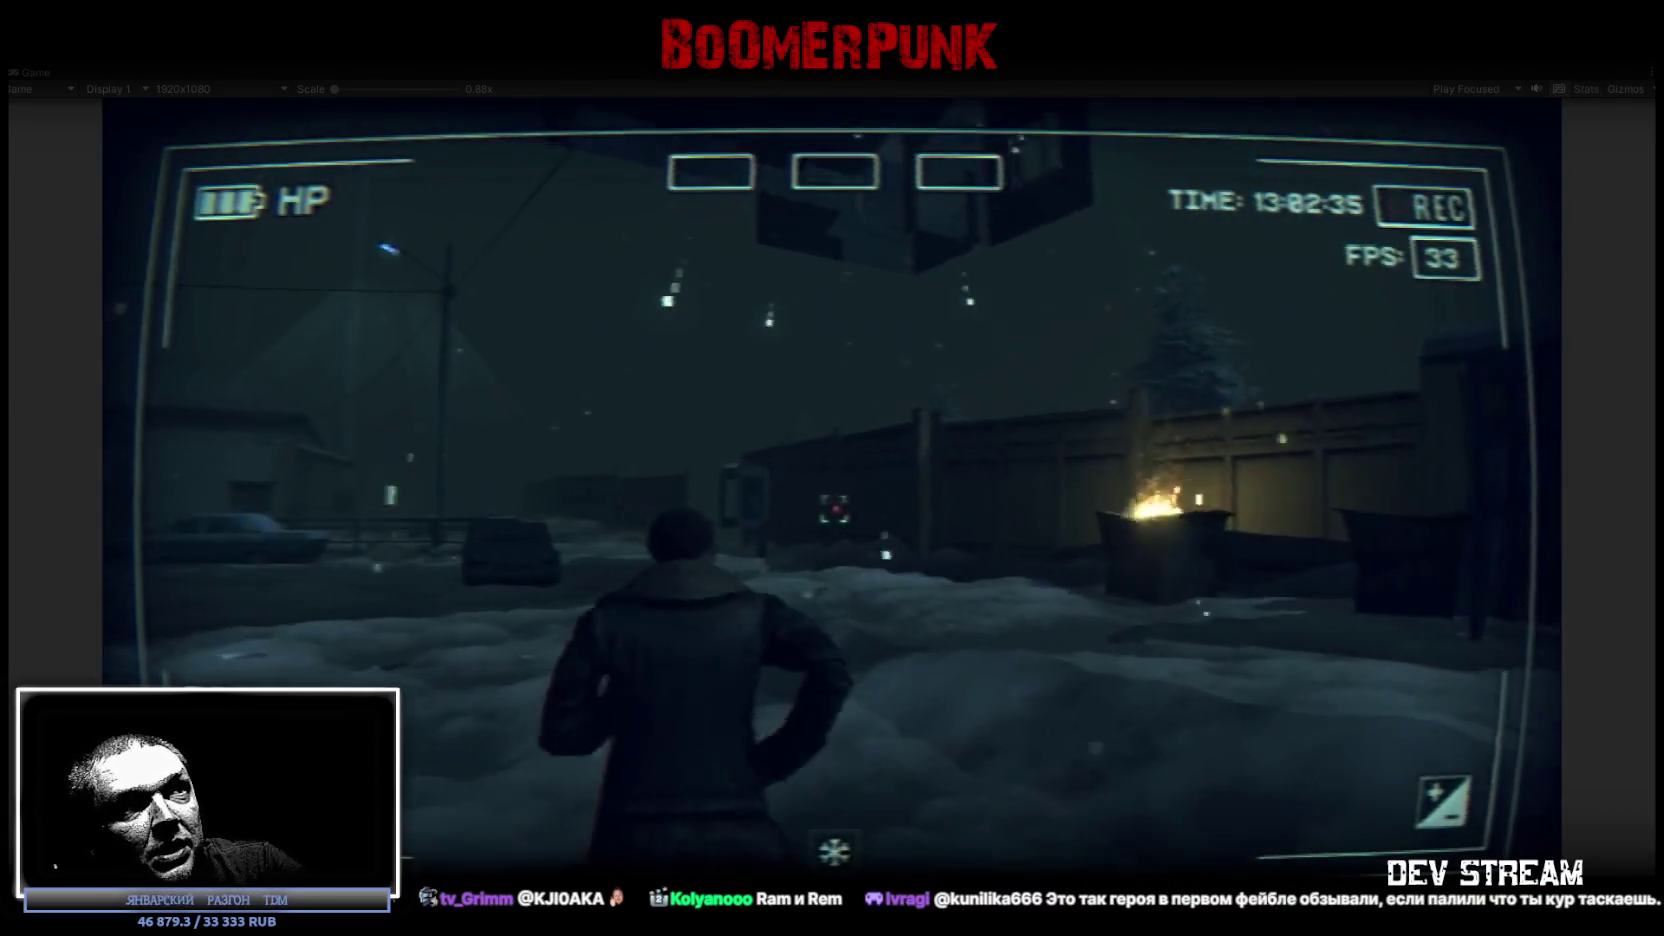
key(w)
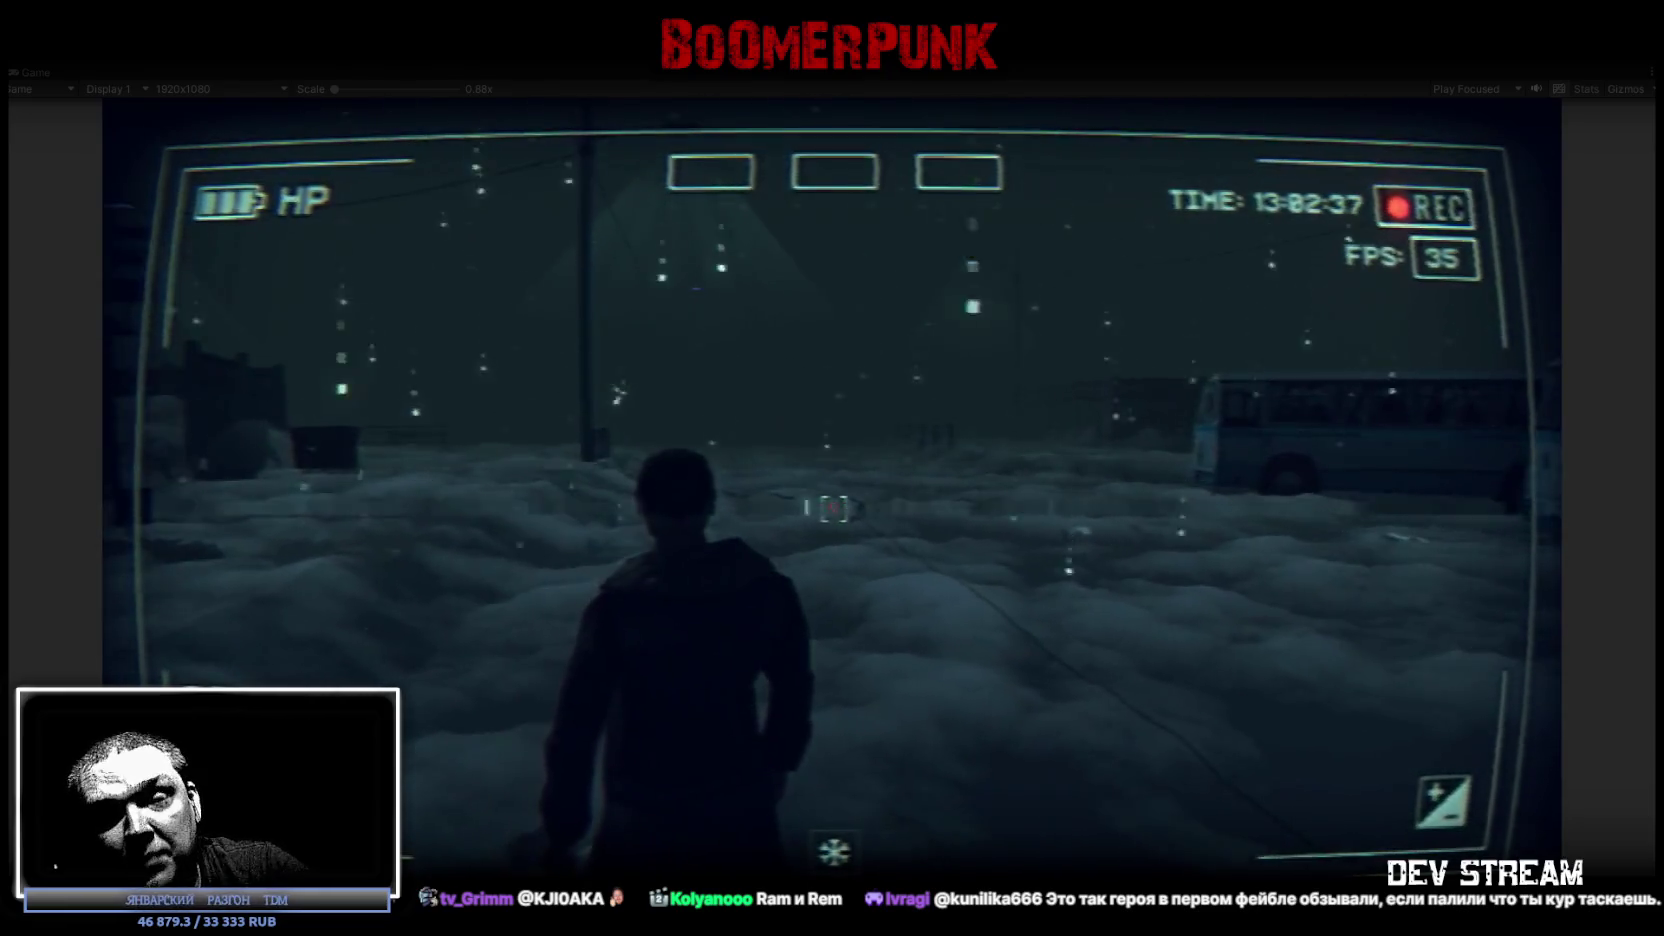
key(Tab)
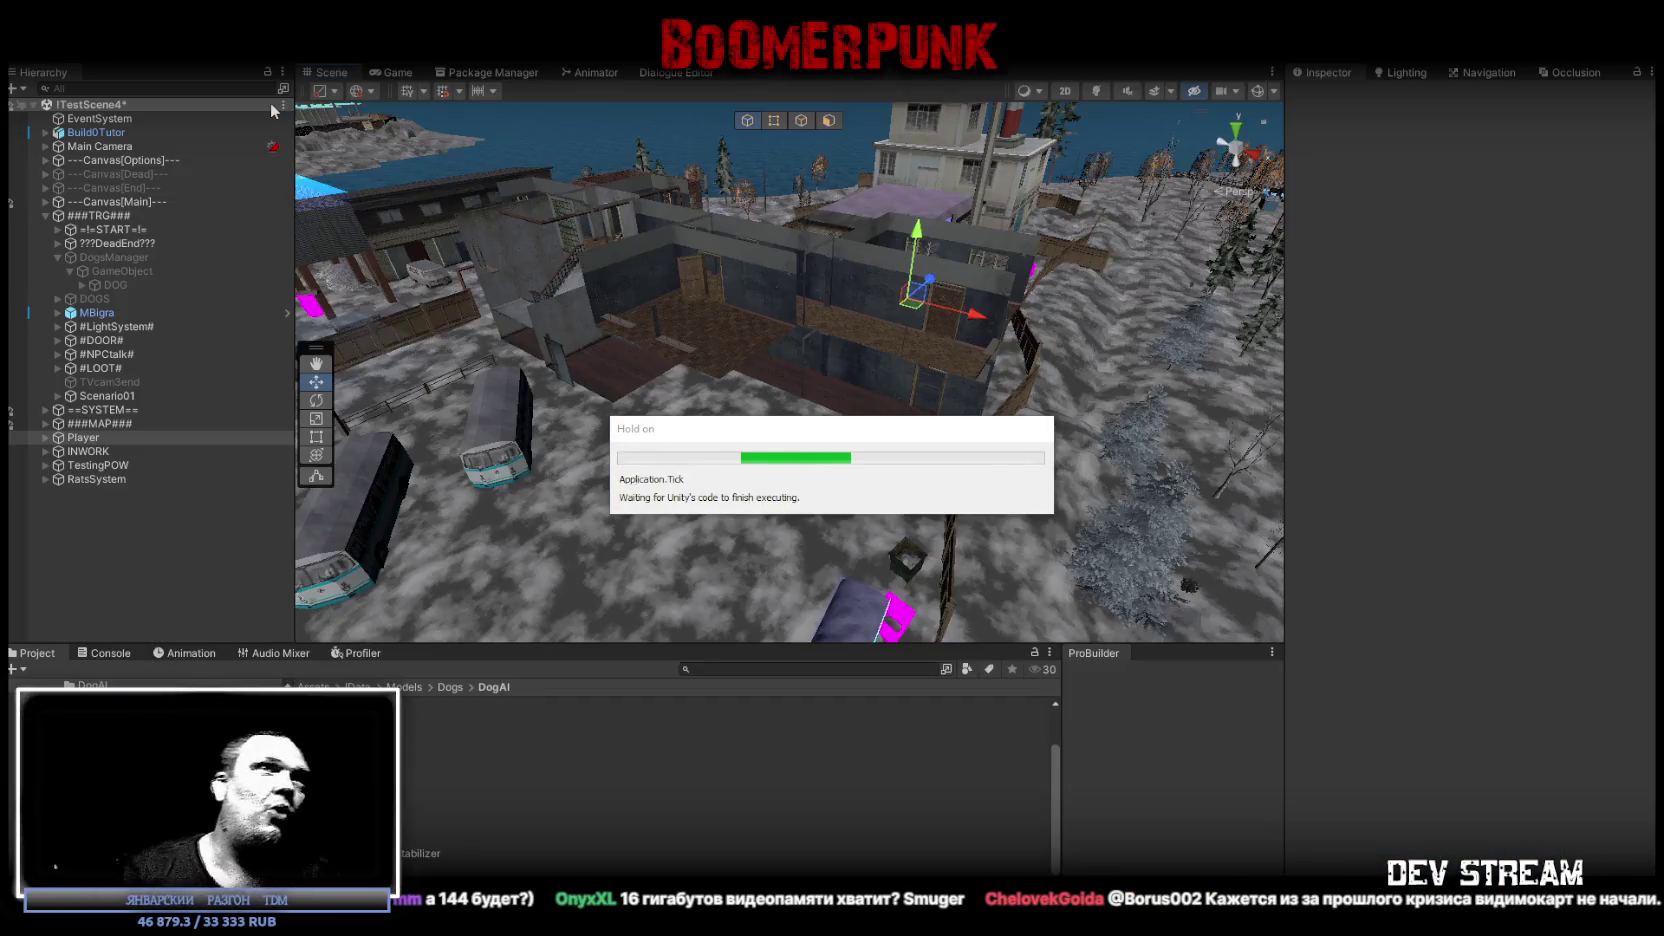
Clear the Console log and orbit around the Player to a high overhead map view.
click(110, 653)
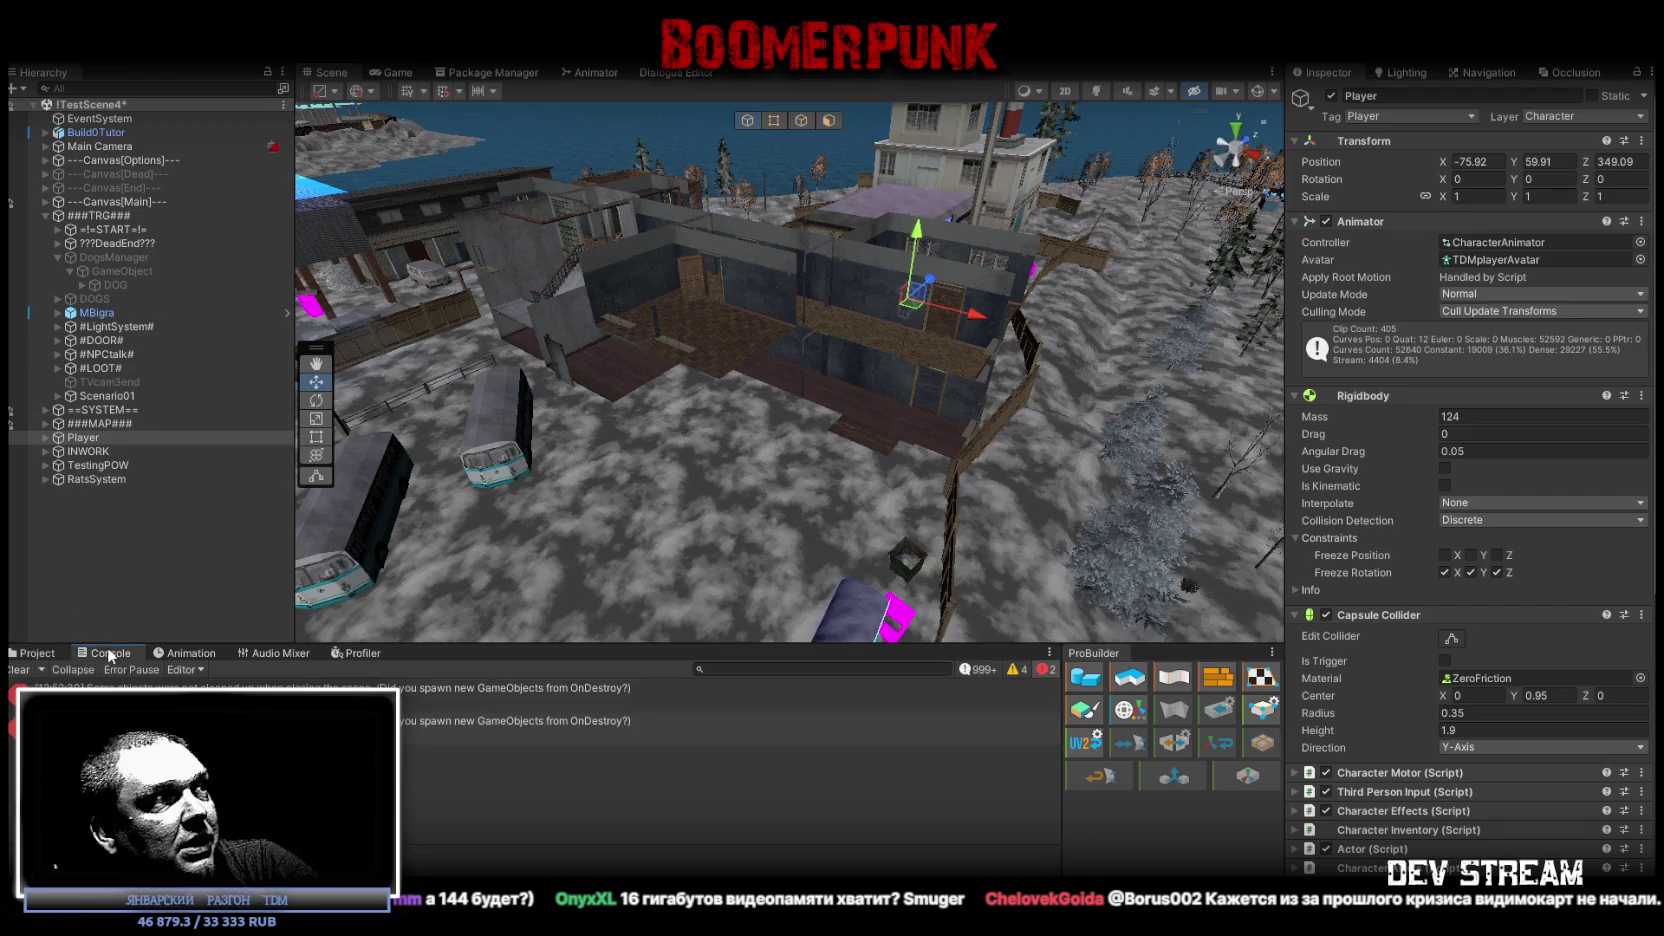
click(20, 669)
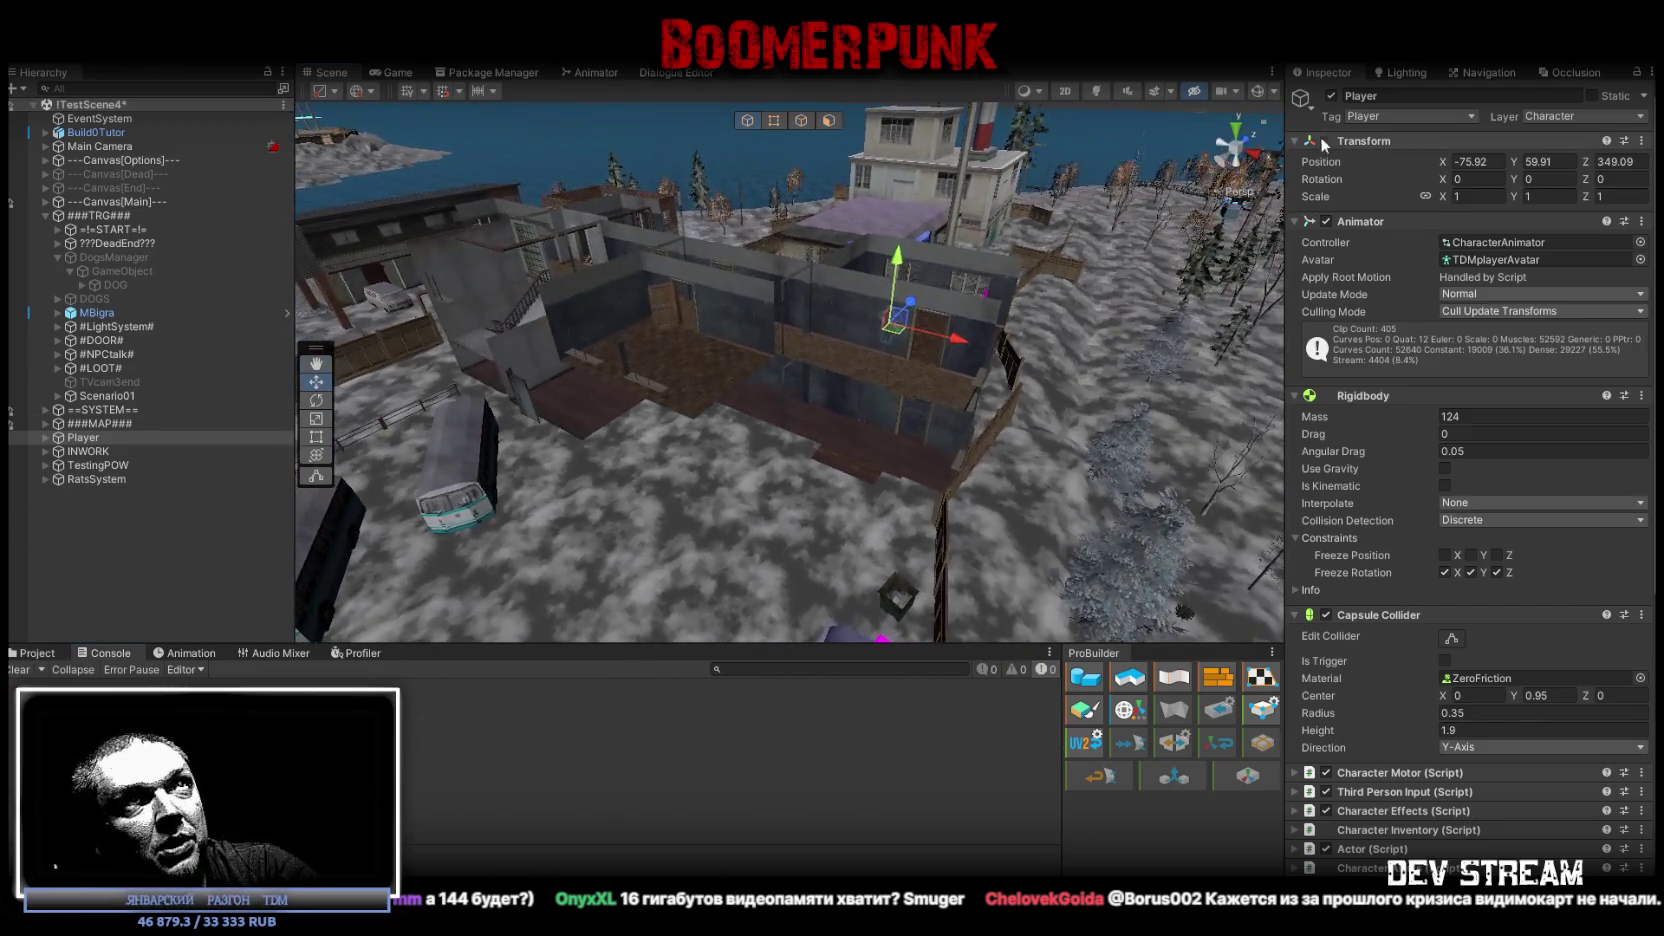
alt+drag(1072, 393, 280, 333)
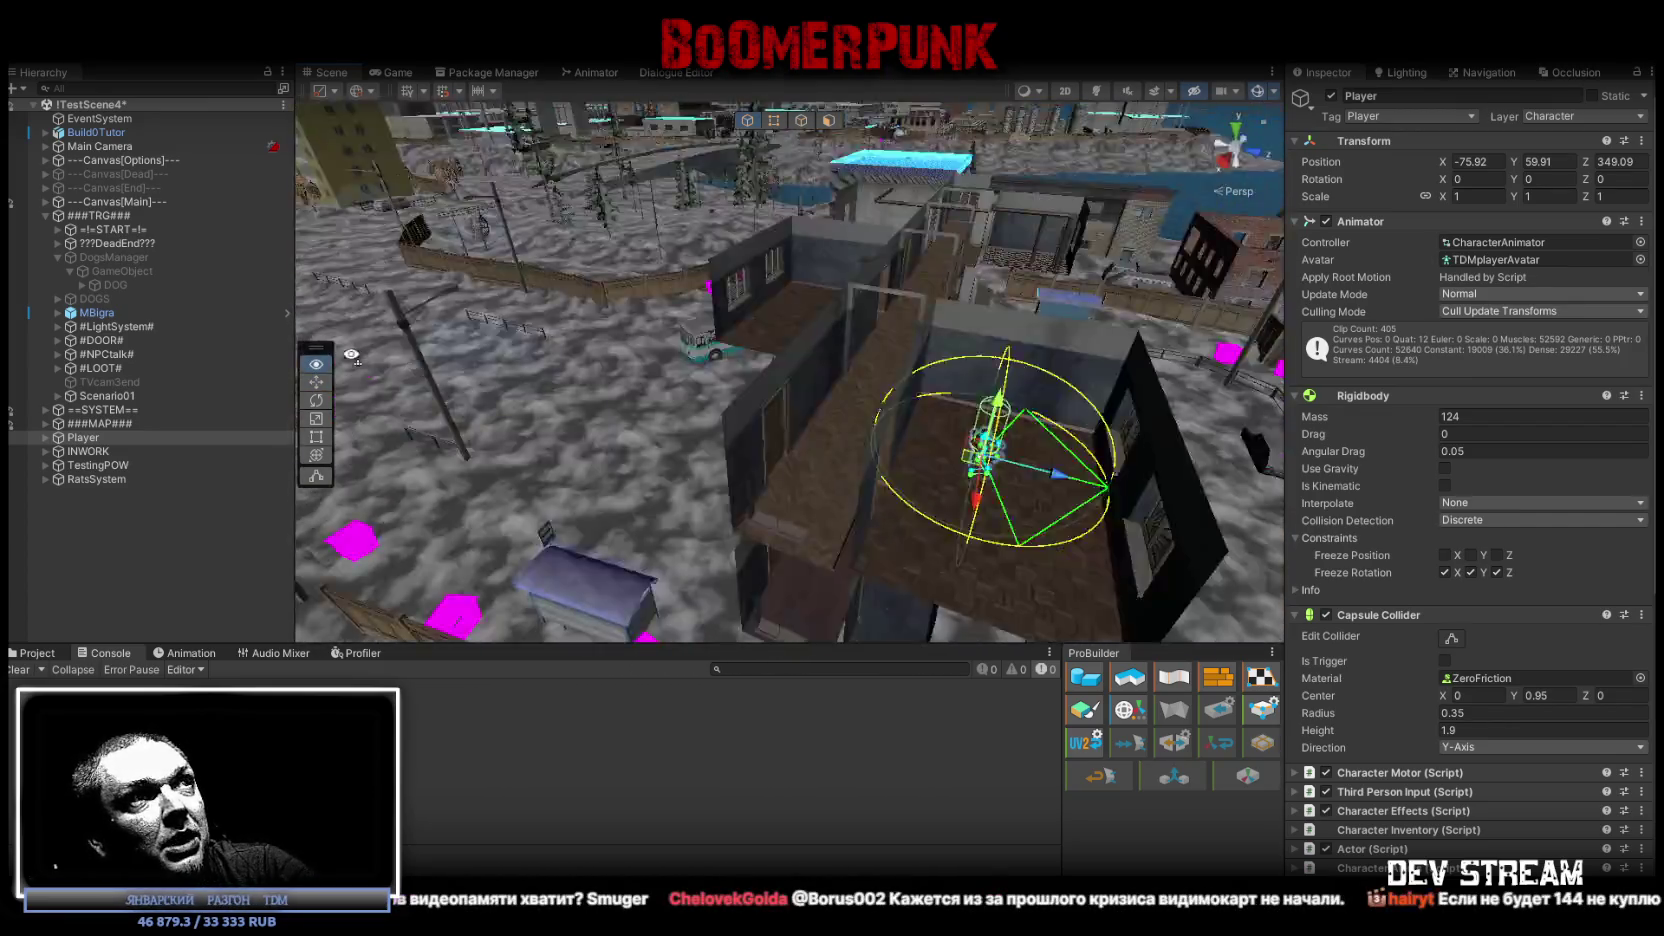
mouse_move(148, 313)
alt+mouse_down()
mouse_move(609, 364)
mouse_move(920, 460)
alt+mouse_up()
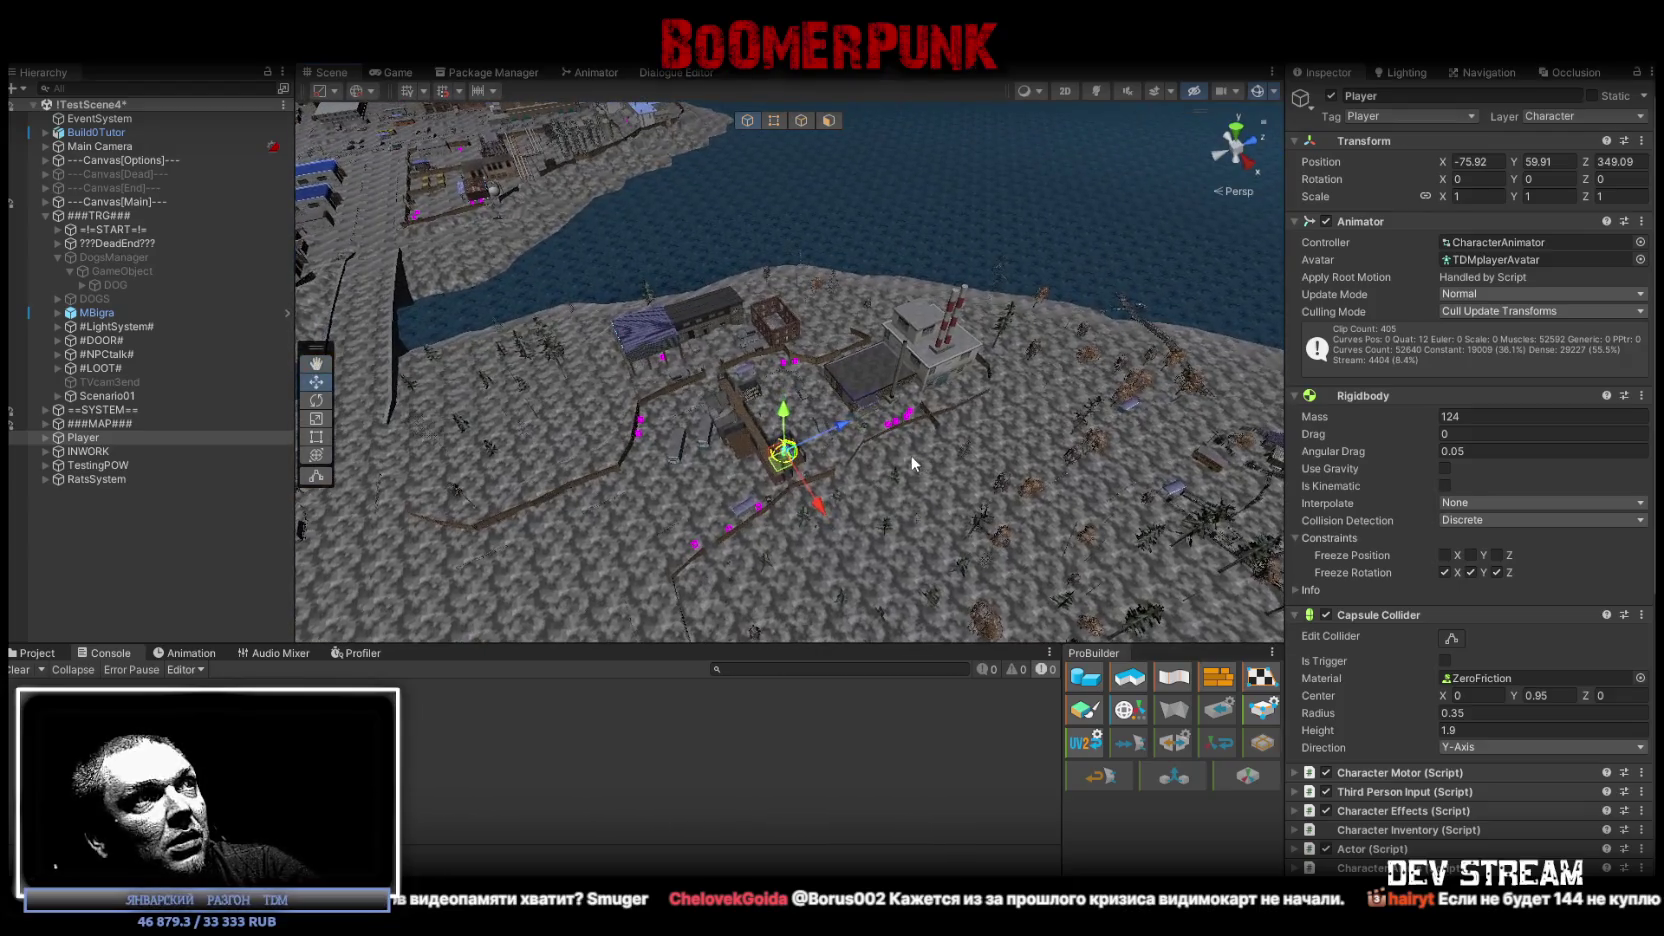
Pull back to a wider view of the rooms and move over the snowy ground and fences.
scroll(900, 450, up, 10)
scroll(843, 420, down, 5)
mouse_move(843, 420)
alt+mouse_down()
mouse_move(409, 385)
mouse_move(259, 317)
alt+mouse_up()
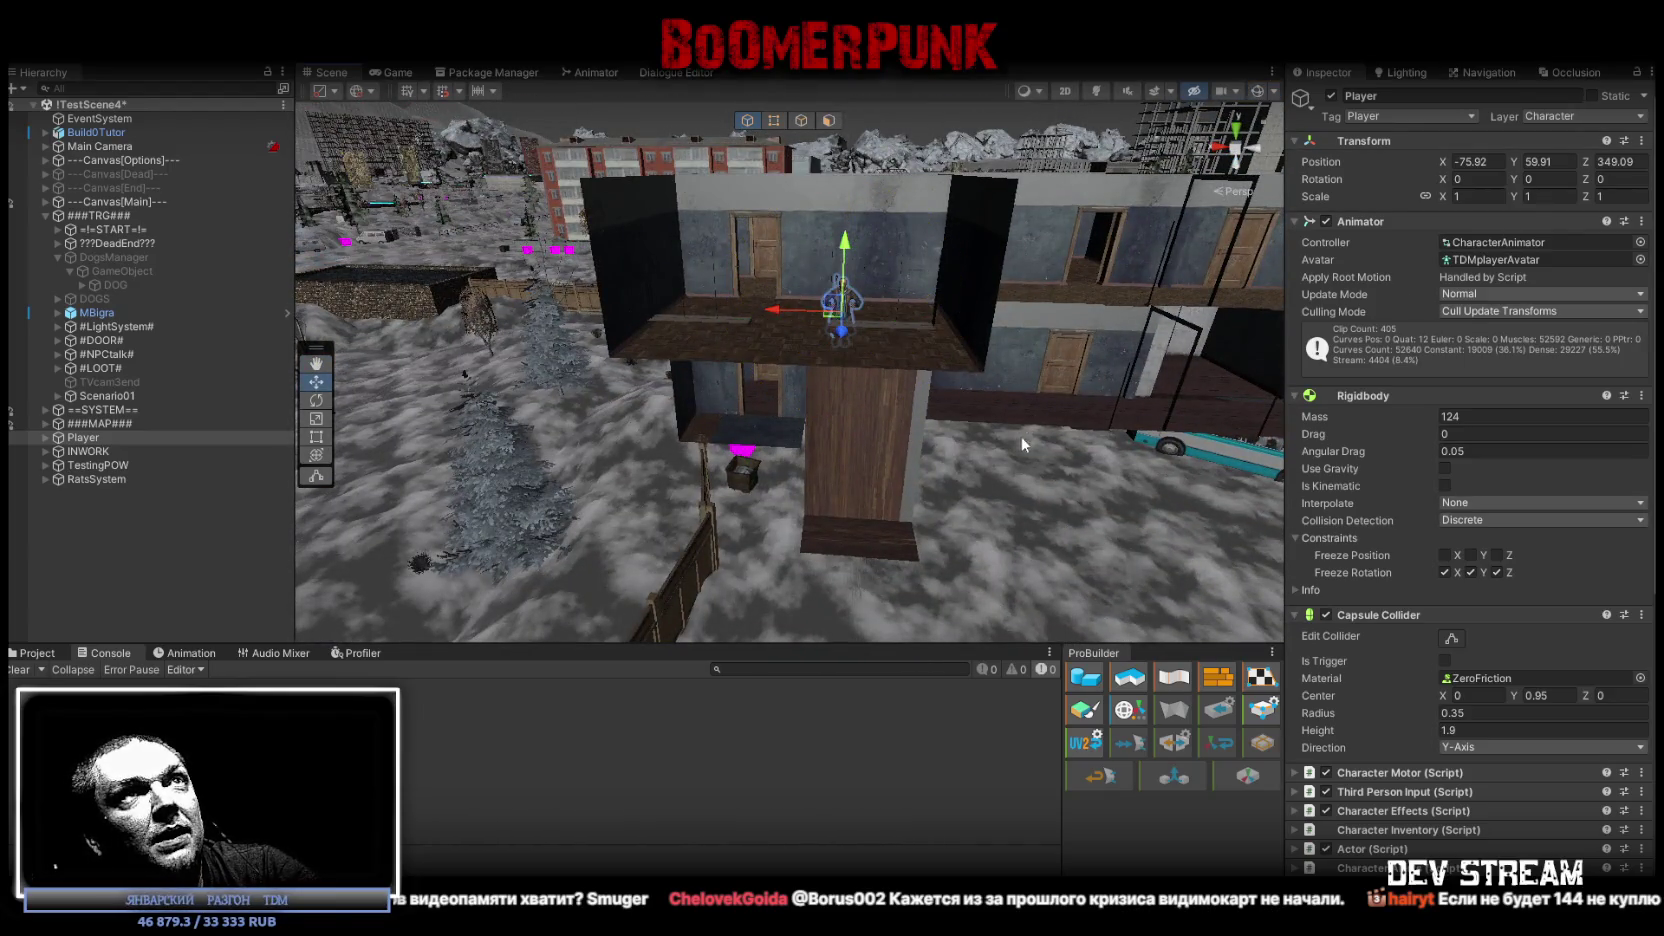
middle_drag(1020, 436, 1070, 128)
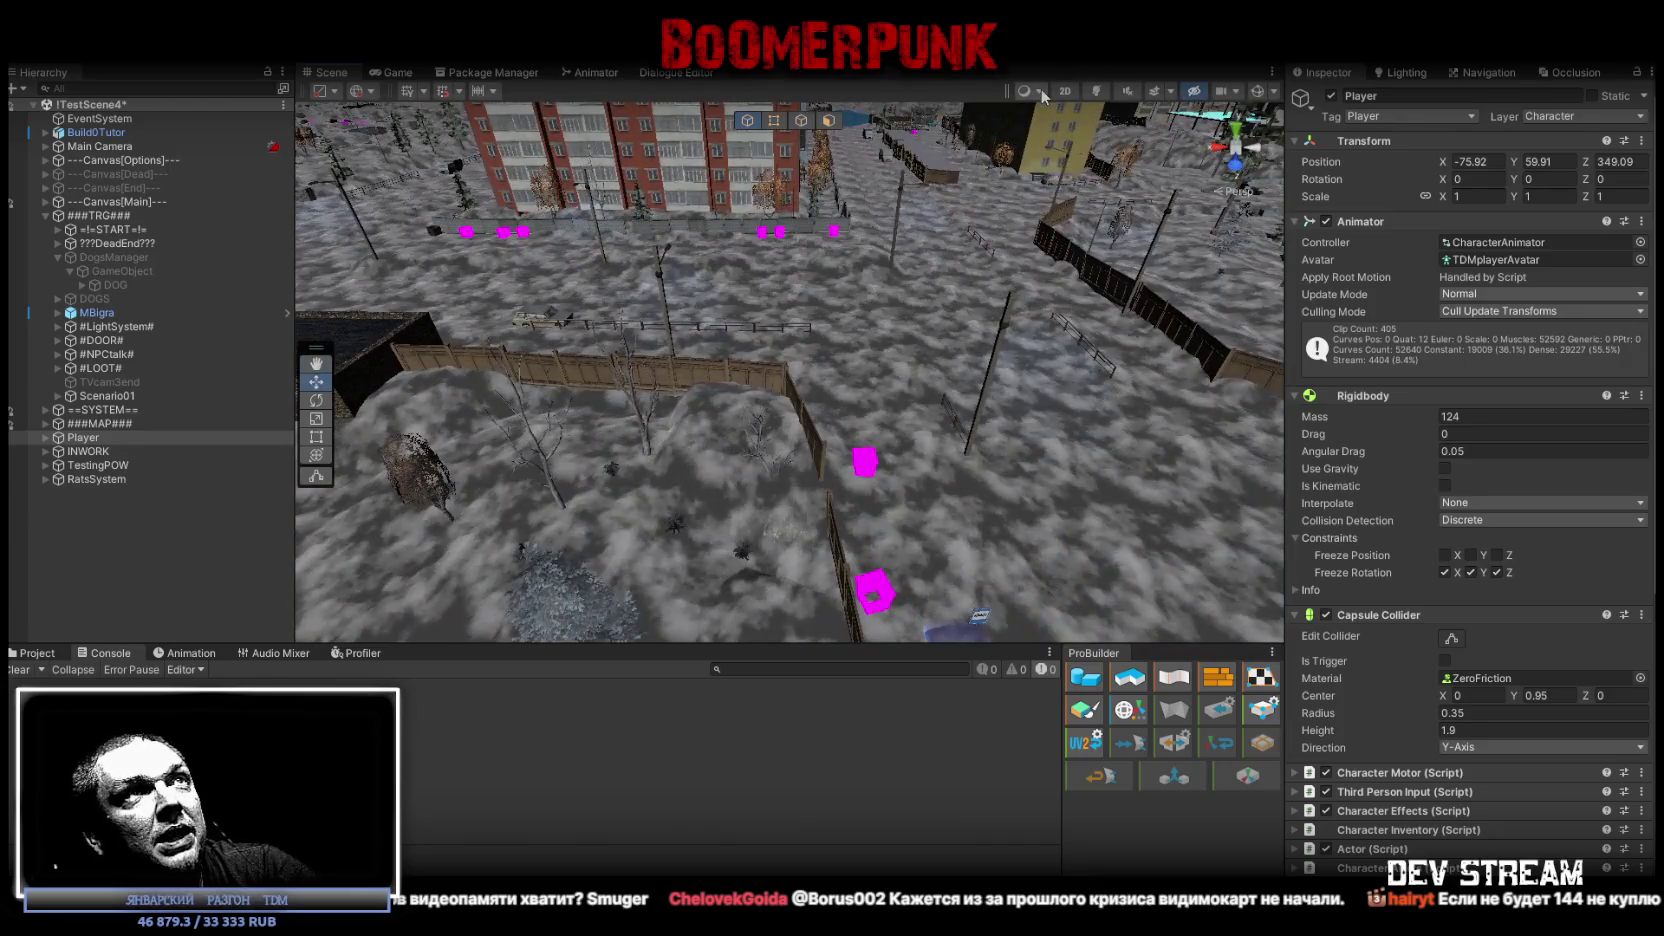
Switch the Scene view to Shaded Wireframe, then frame the Player among the red-brick and yellow buildings.
click(1028, 90)
click(1034, 158)
mouse_move(1034, 168)
alt+mouse_down()
mouse_move(836, 282)
mouse_move(1078, 410)
mouse_move(514, 189)
mouse_move(626, 212)
alt+mouse_up()
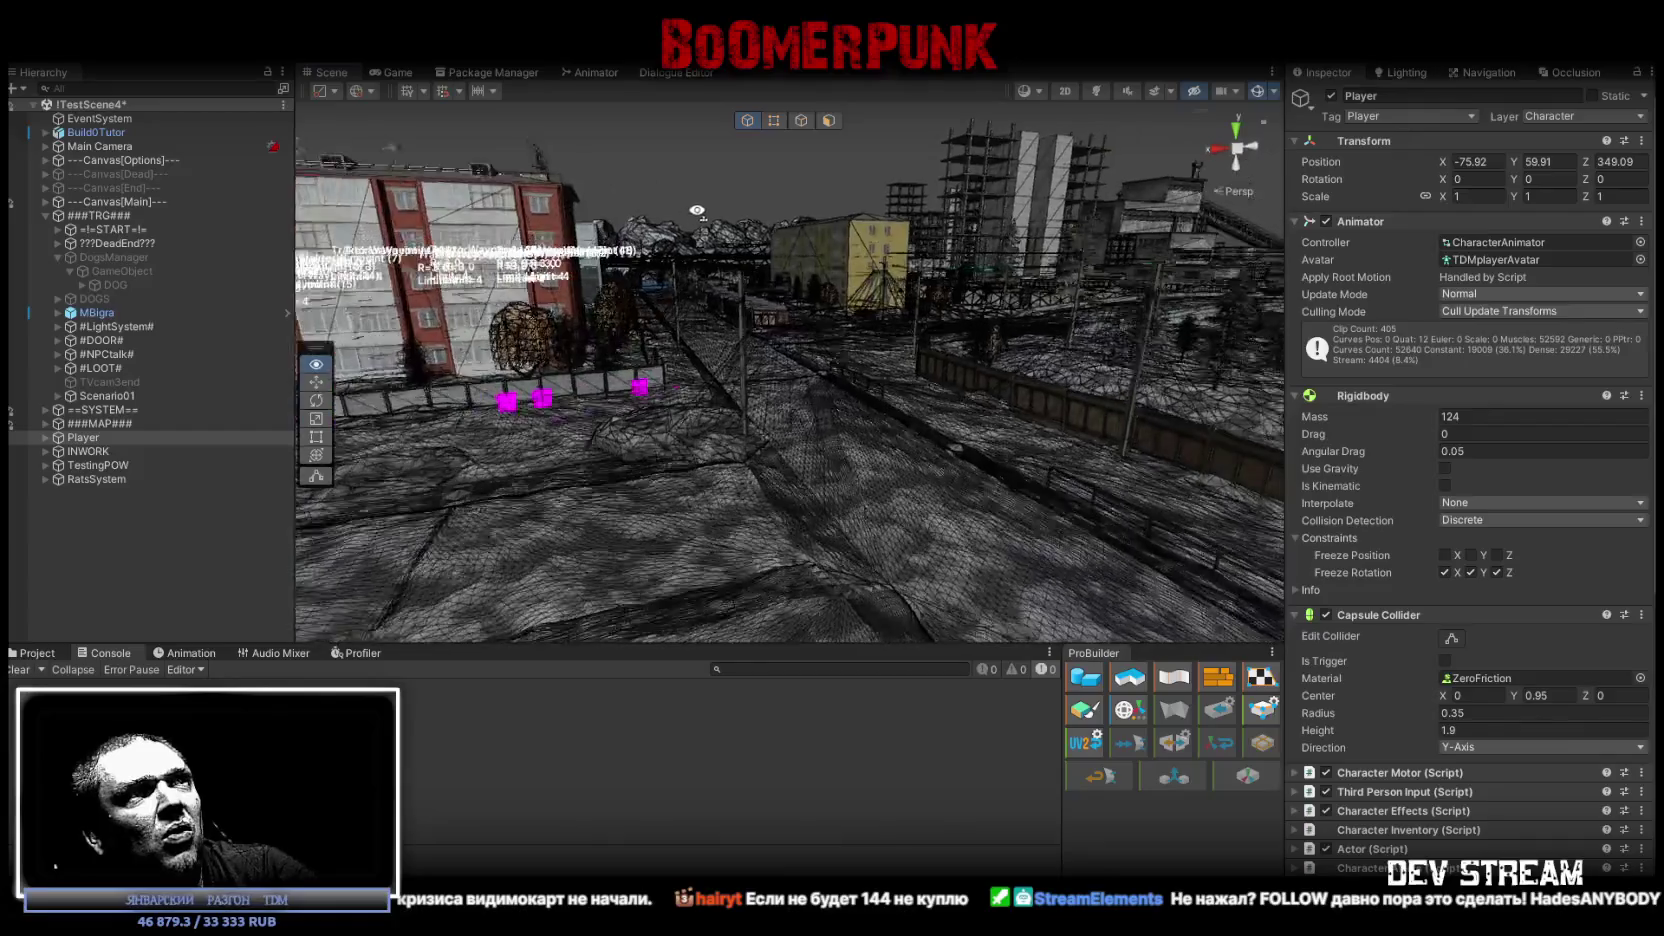
mouse_move(626, 212)
alt+mouse_down()
mouse_move(1343, 122)
mouse_move(1317, 488)
alt+mouse_up()
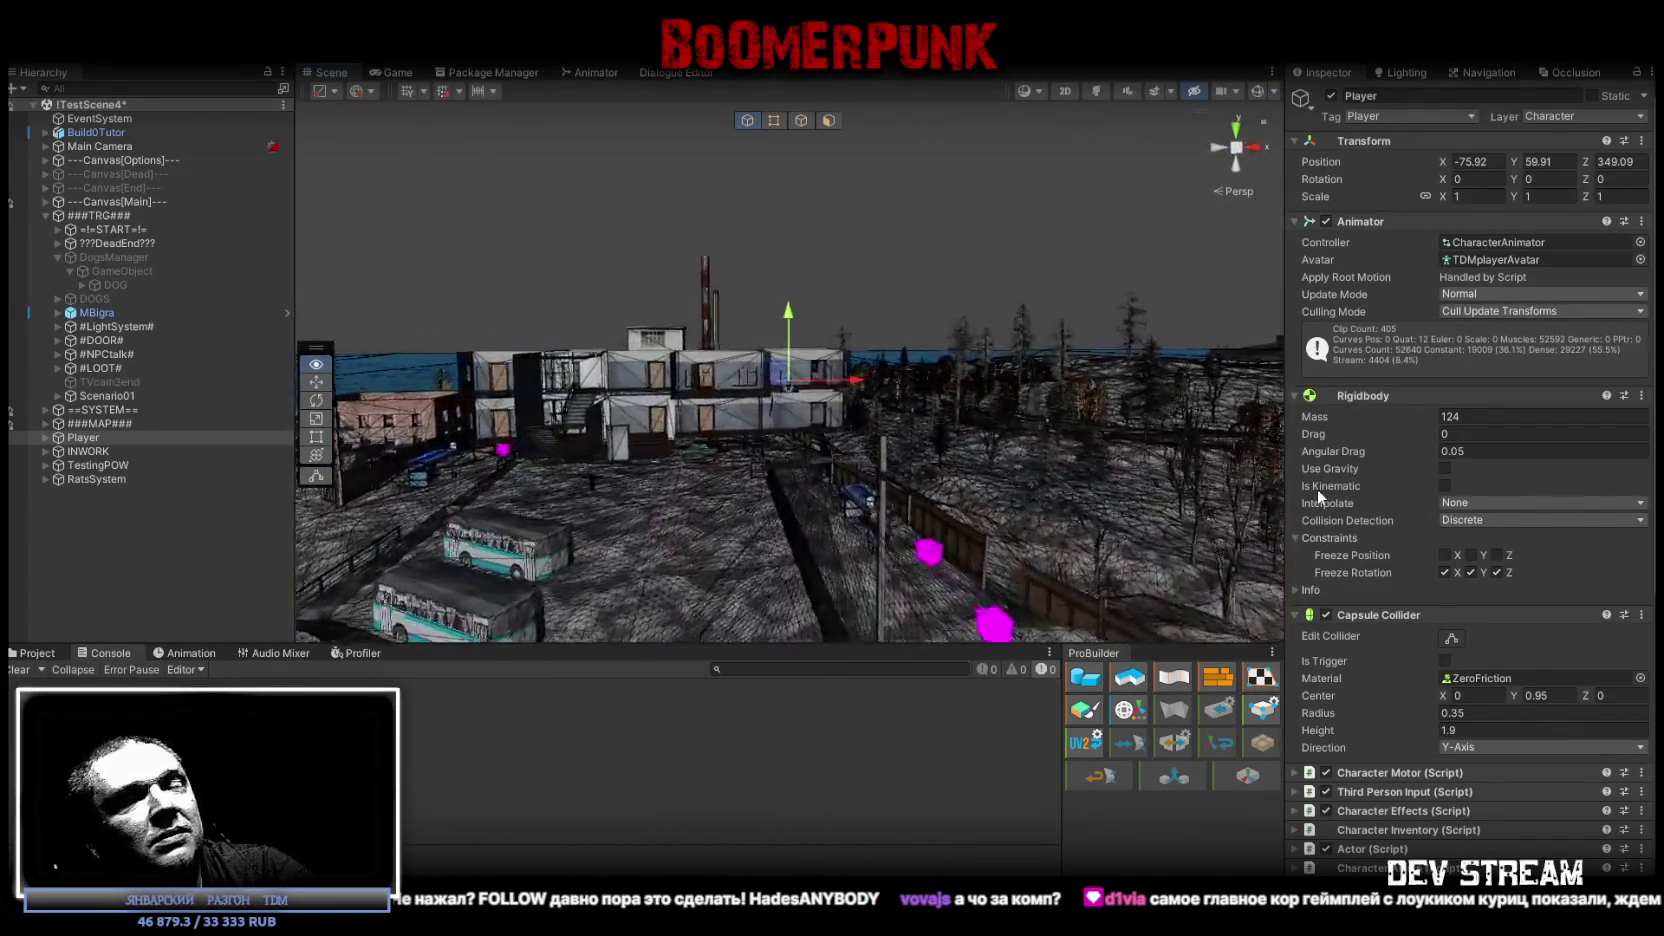
key(f)
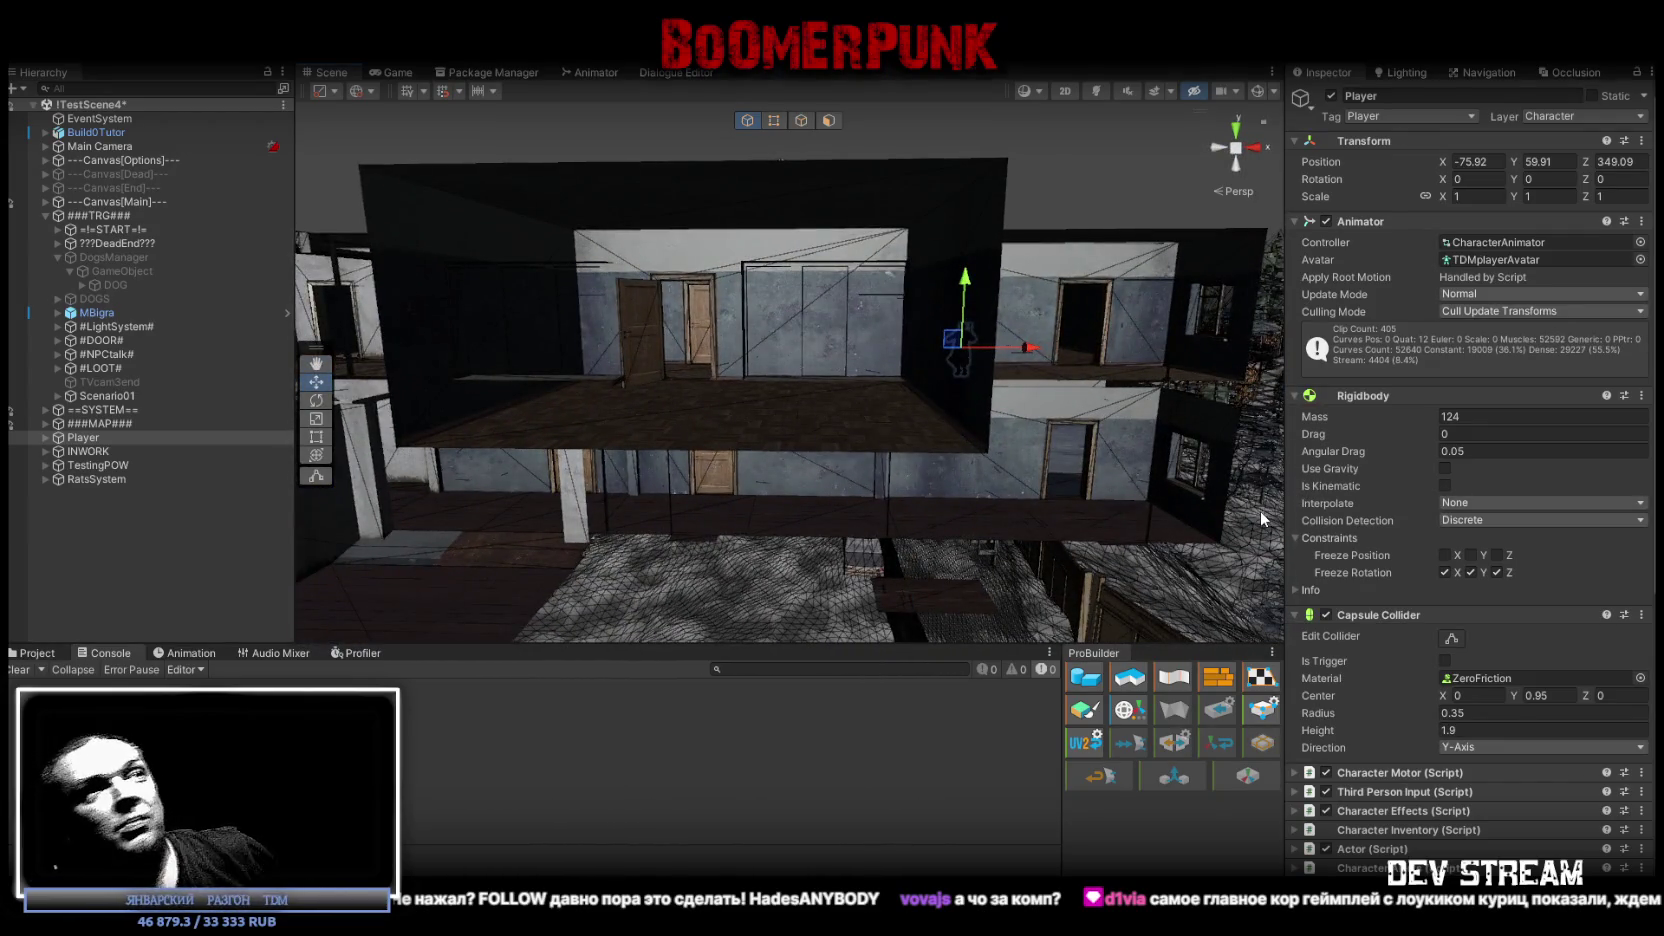
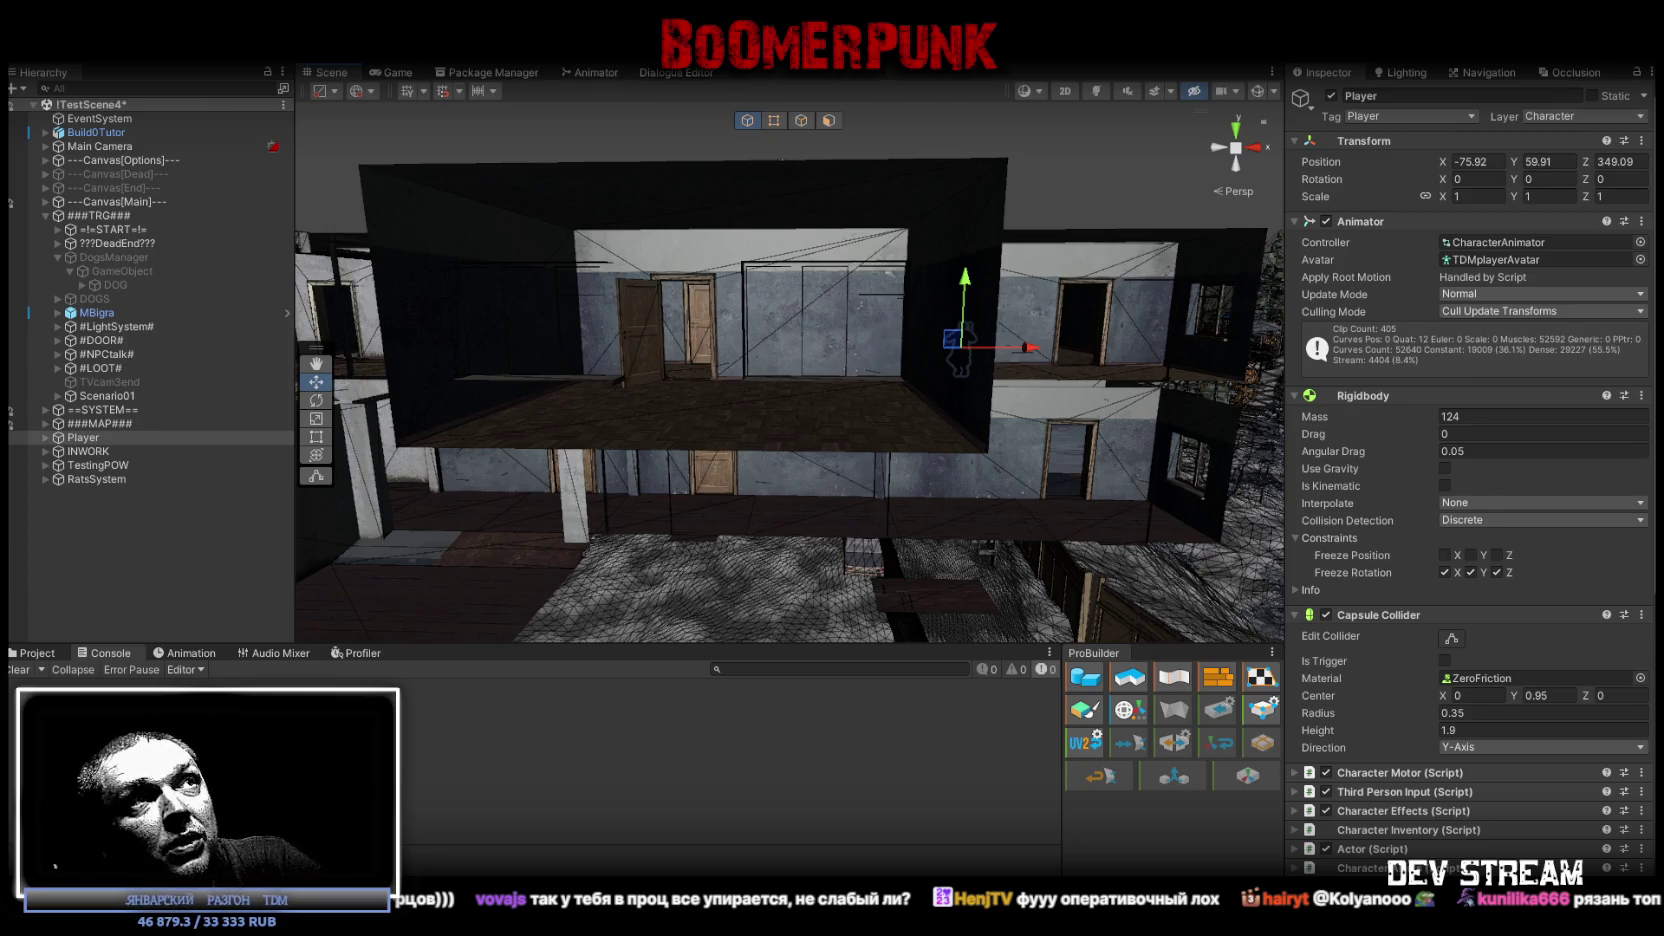
Select the MilitiaBase_3f plank and move the Scene view into the upper-floor corridor with its doors.
alt+drag(1038, 608, 1082, 519)
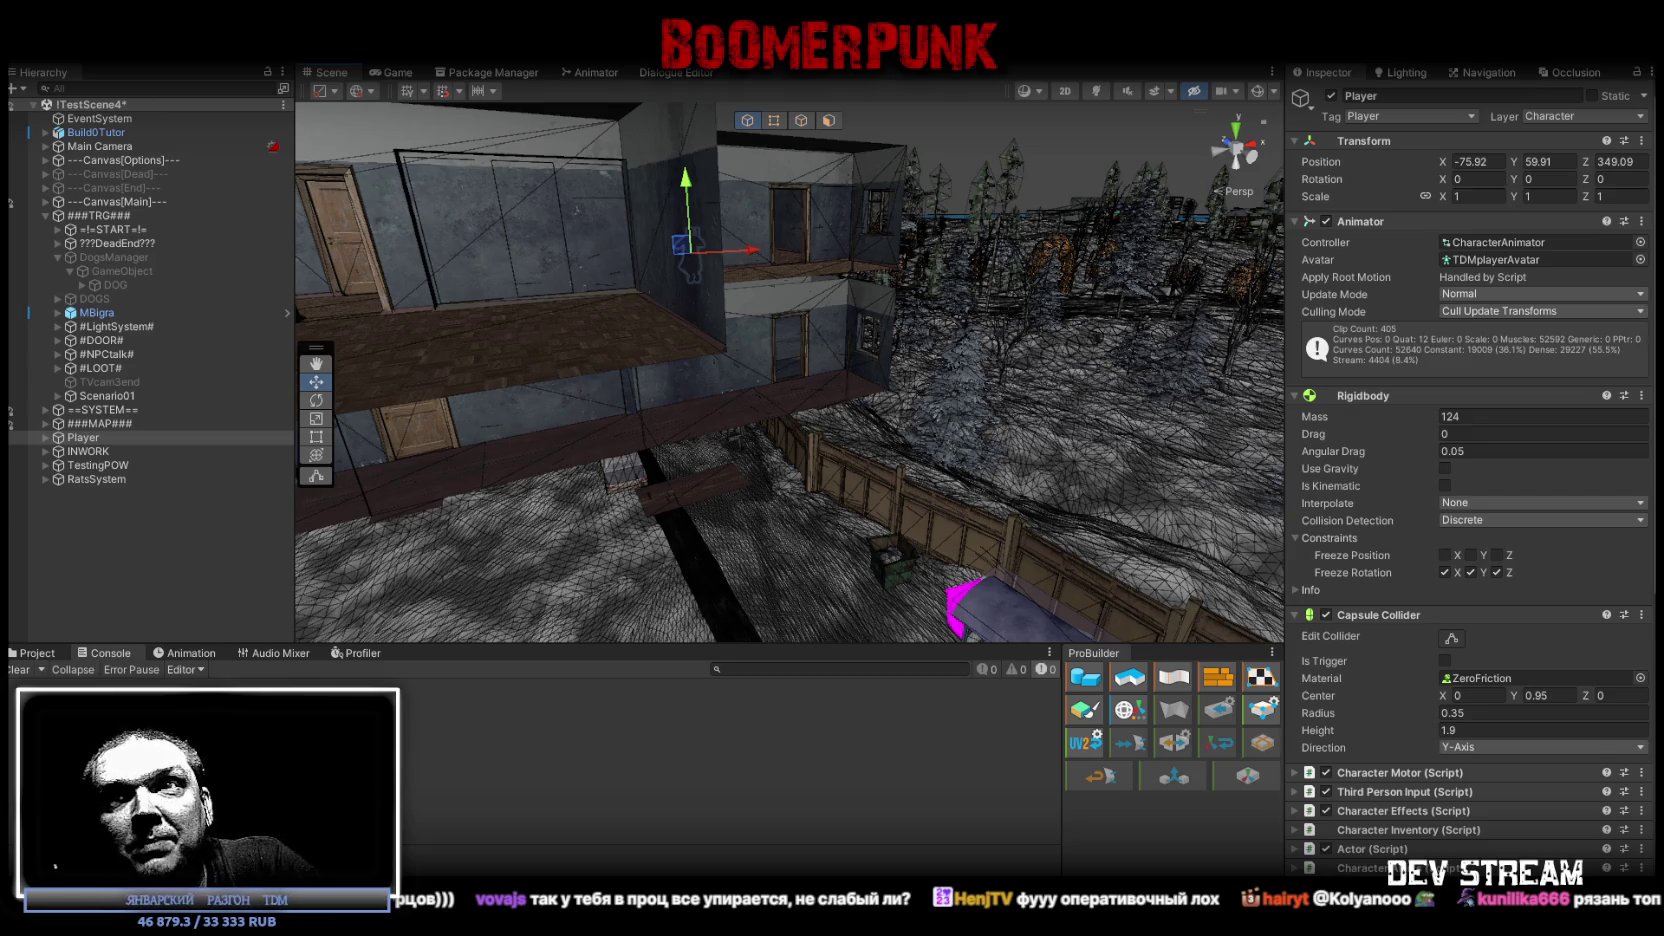
mouse_move(868, 455)
right_down()
mouse_move(770, 415)
mouse_move(1279, 510)
right_up()
click(785, 452)
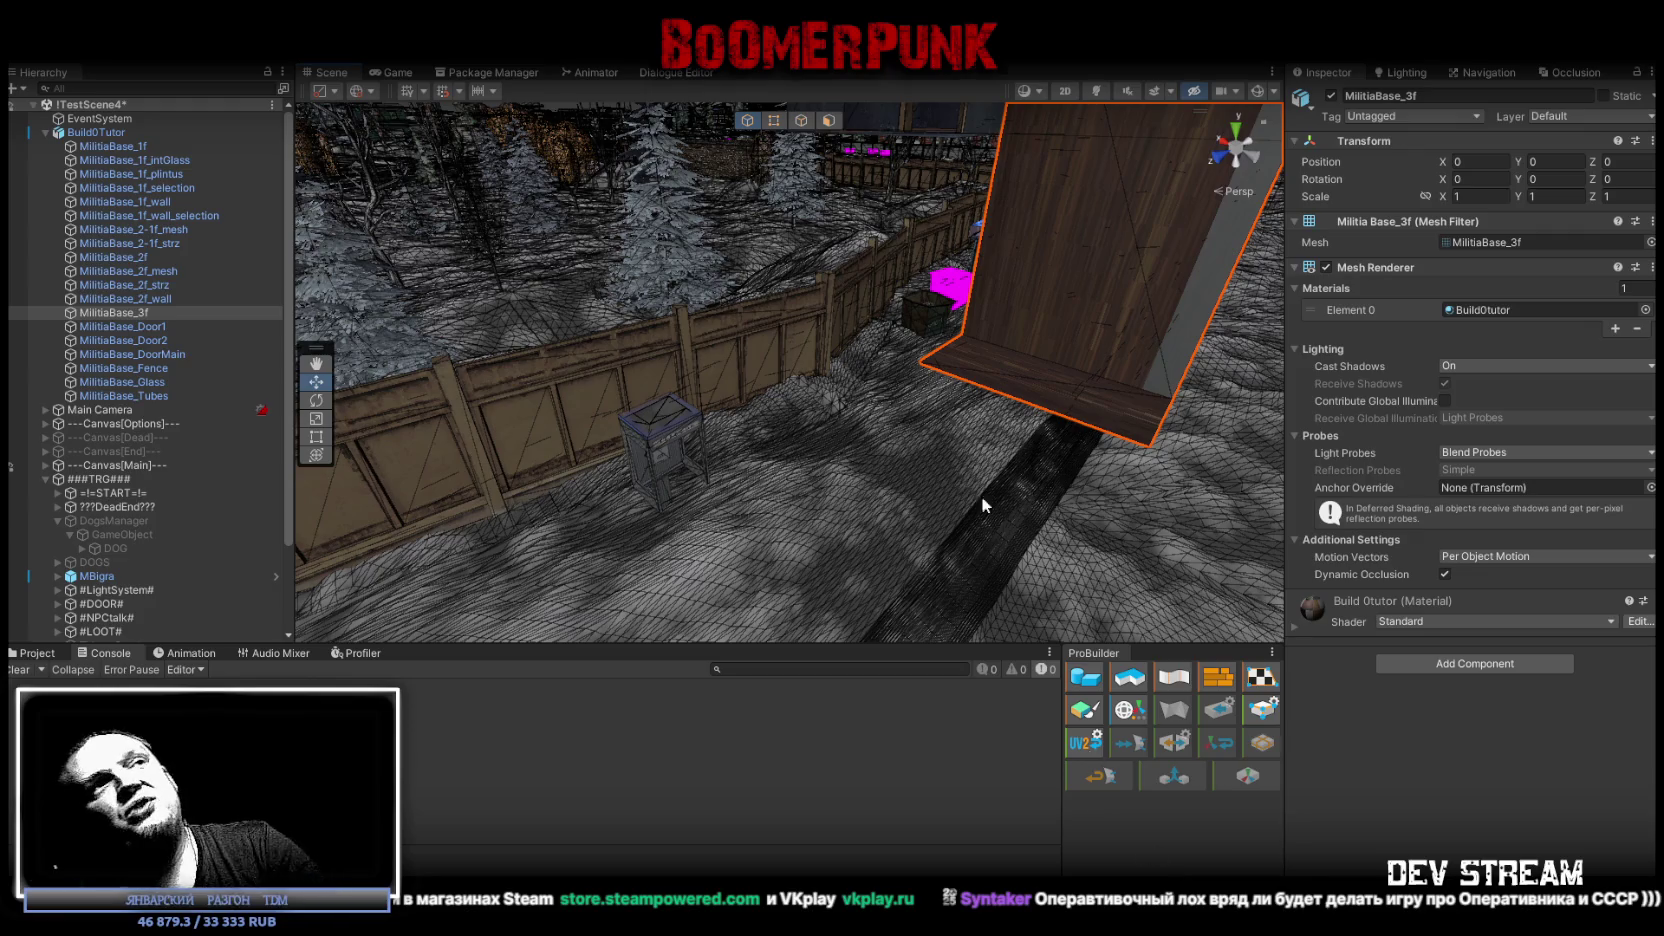
mouse_move(616, 266)
right_down()
mouse_move(1054, 163)
mouse_move(900, 400)
right_up()
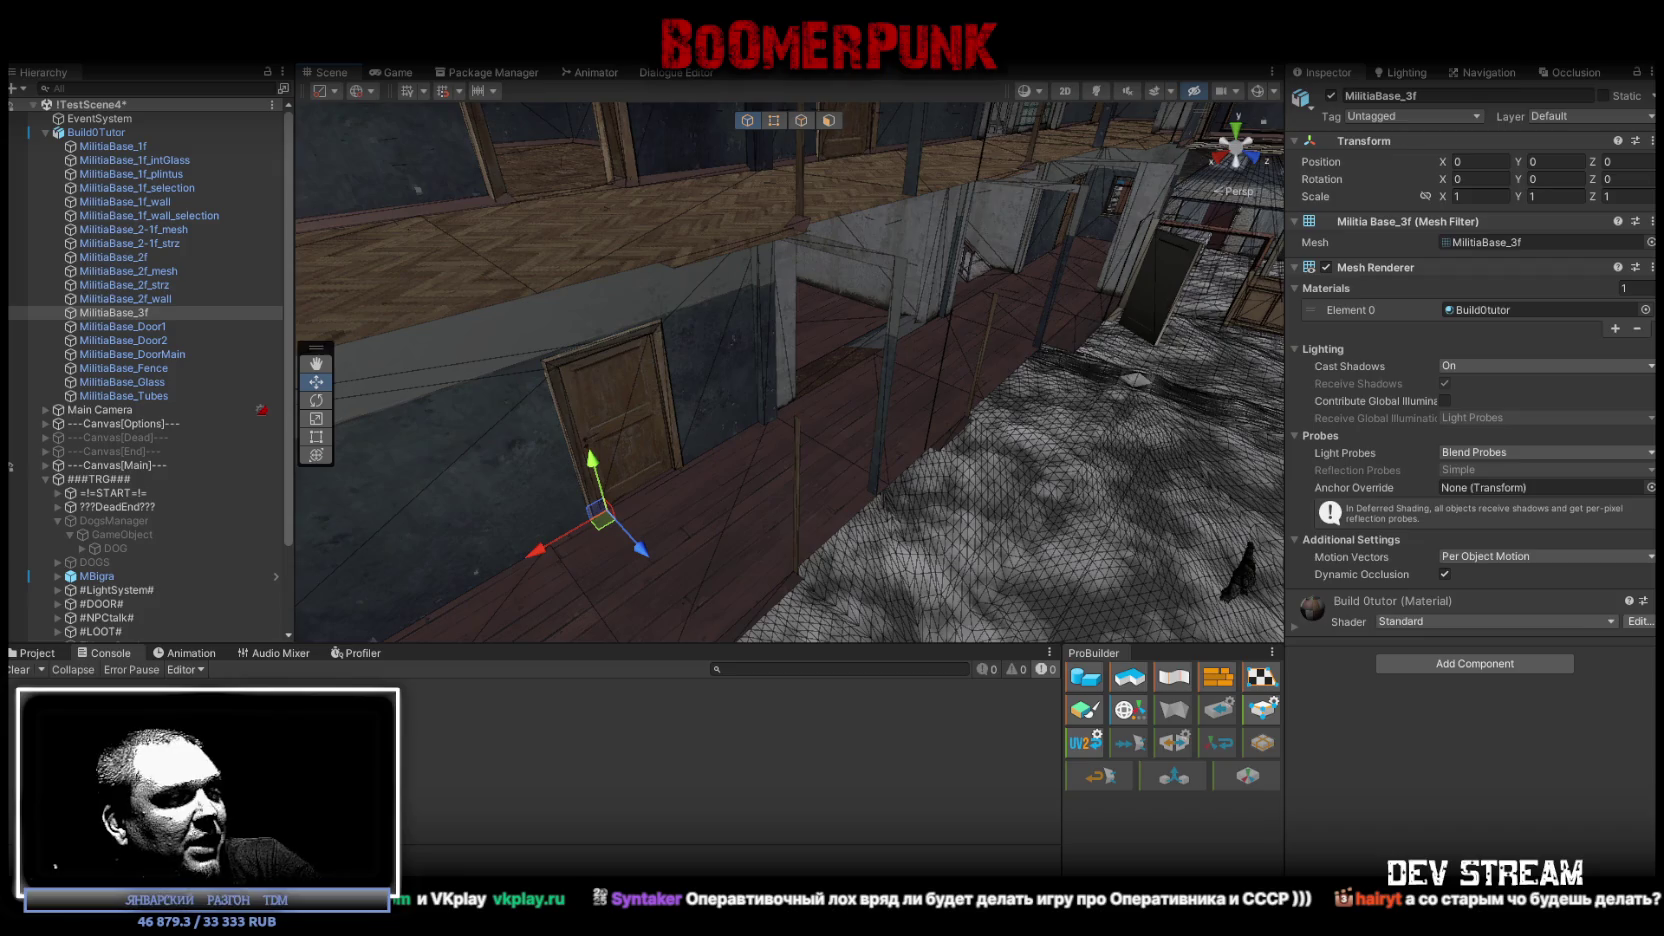
Back in Blockbench, pull out to a top-down view centred on the stairwell room.
key(alt+Tab)
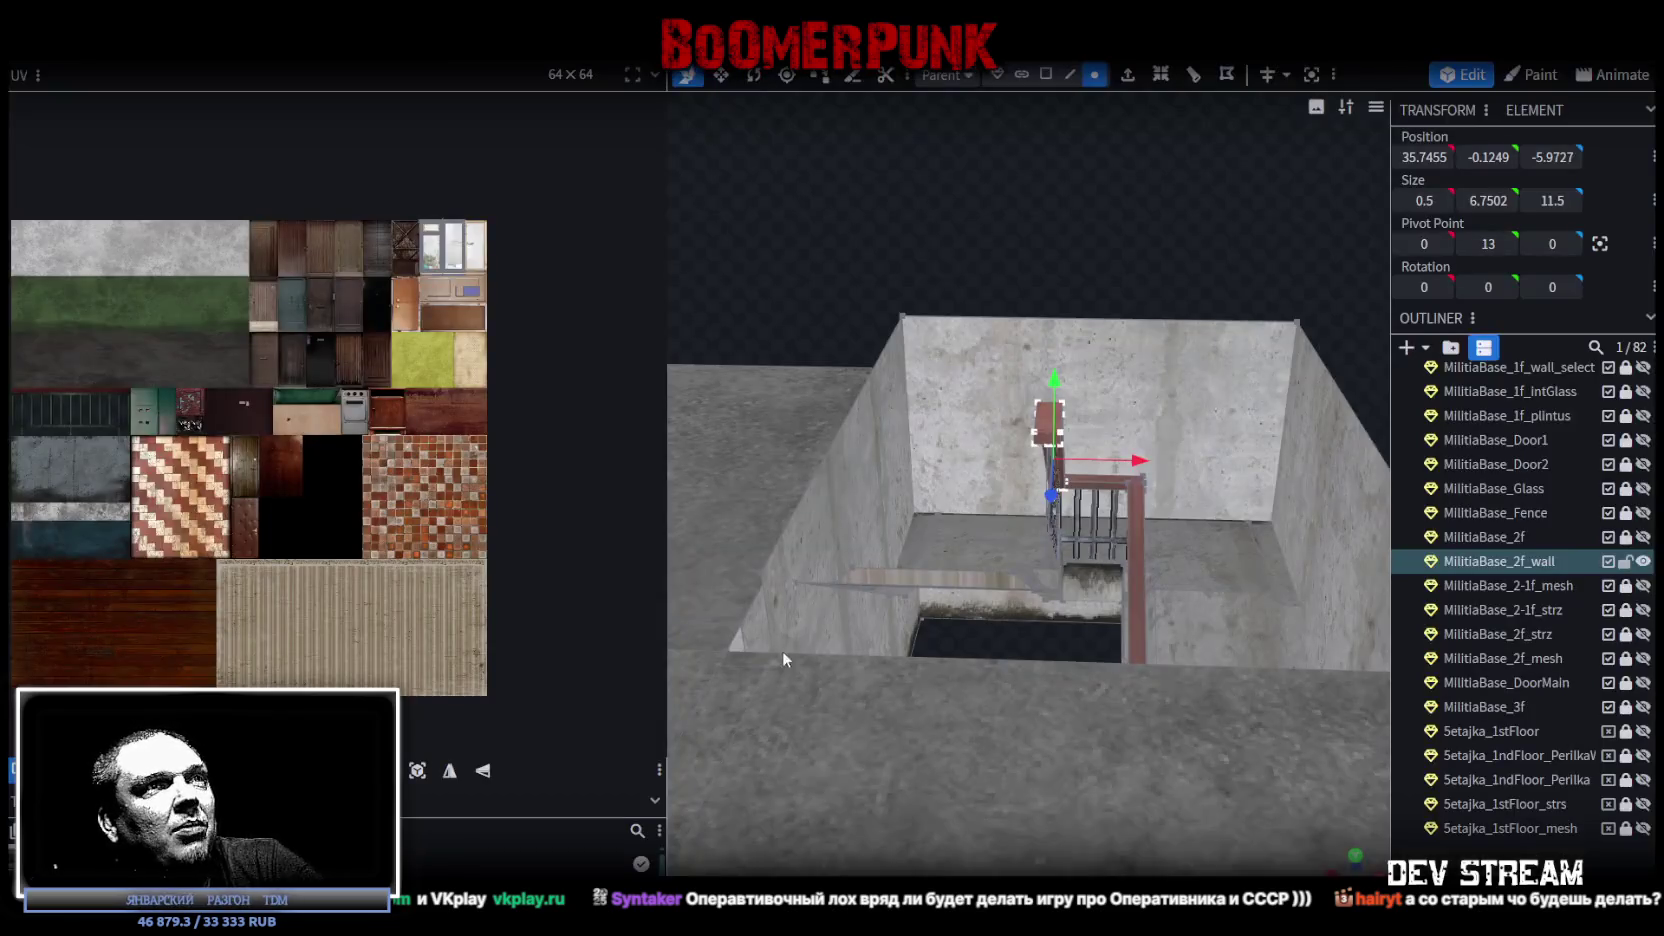
scroll(1000, 500, down, 5)
mouse_move(1212, 322)
mouse_down()
mouse_move(945, 377)
mouse_move(991, 351)
mouse_move(1132, 517)
mouse_move(1136, 578)
mouse_move(1161, 474)
mouse_move(1268, 395)
mouse_move(1275, 464)
mouse_up()
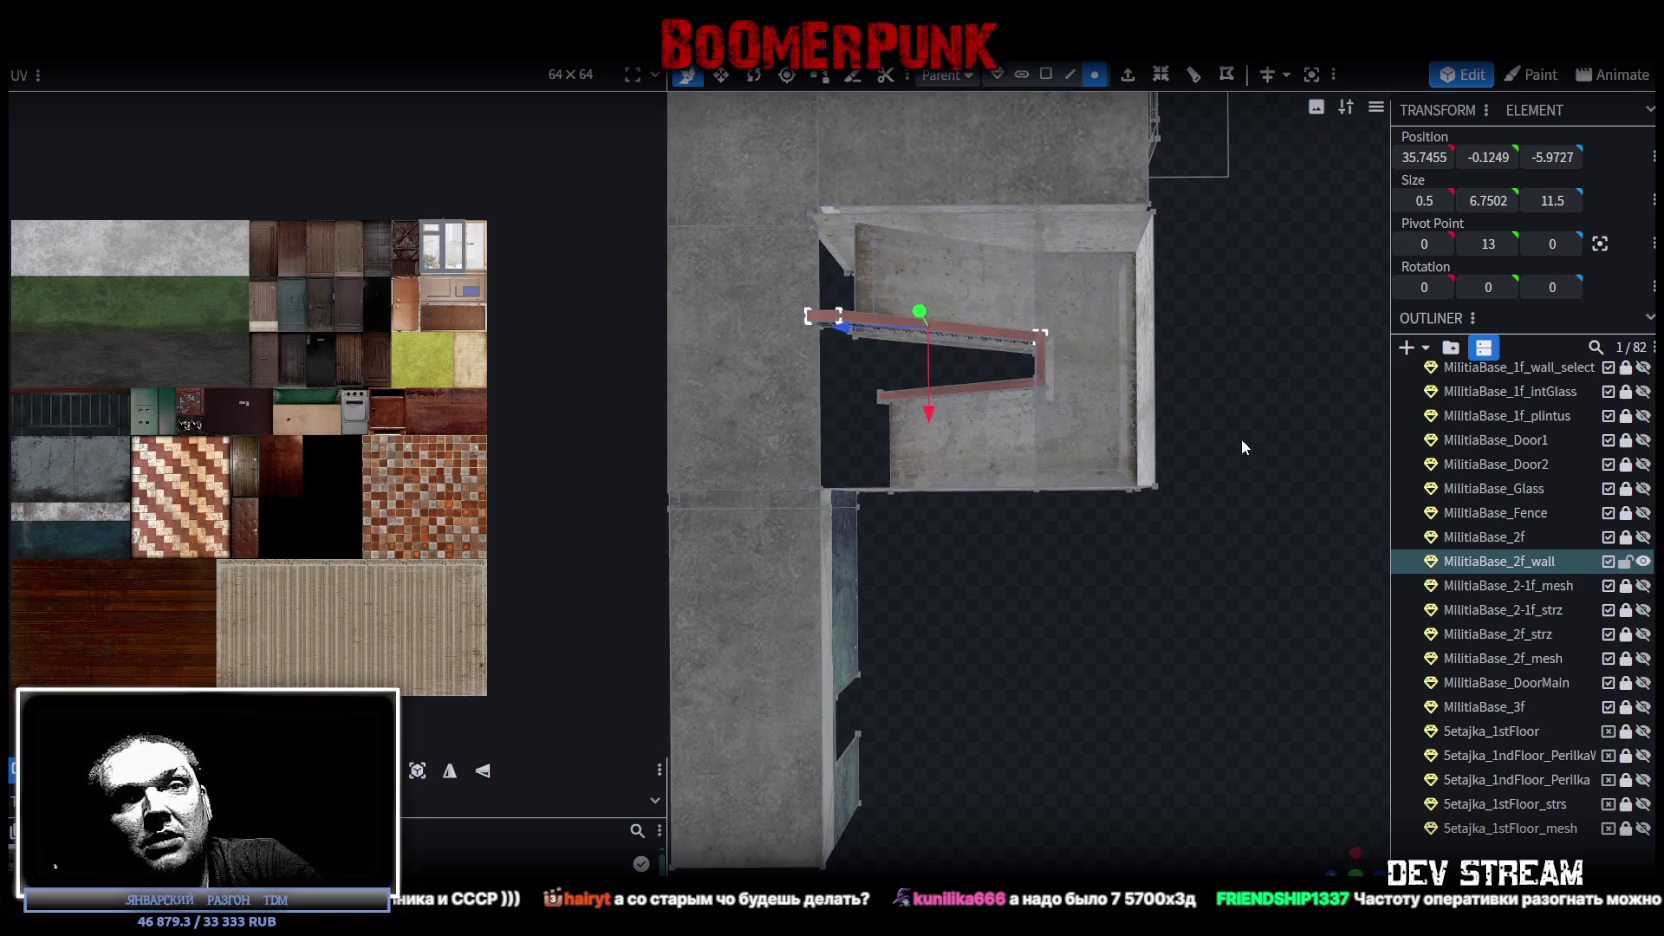
right_drag(1251, 436, 1310, 446)
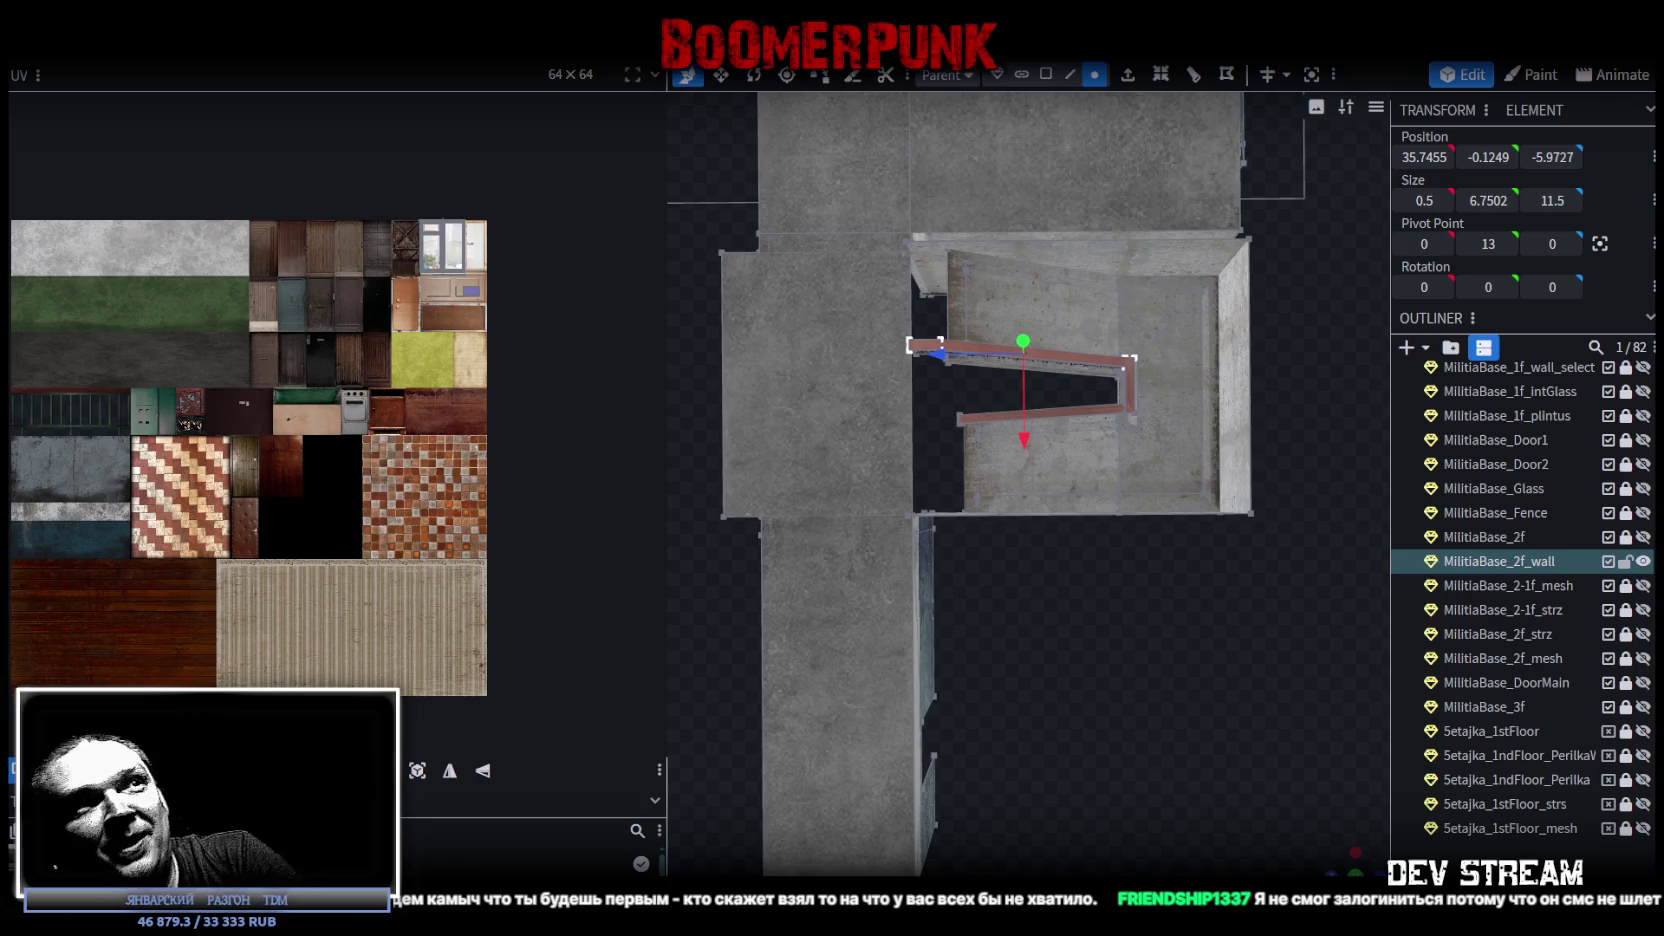
mouse_move(1144, 667)
mouse_down()
mouse_move(1294, 500)
mouse_move(1154, 610)
mouse_move(1240, 562)
mouse_move(1141, 582)
mouse_move(1214, 569)
mouse_up()
mouse_move(1079, 432)
mouse_down()
mouse_move(987, 354)
mouse_move(988, 329)
mouse_up()
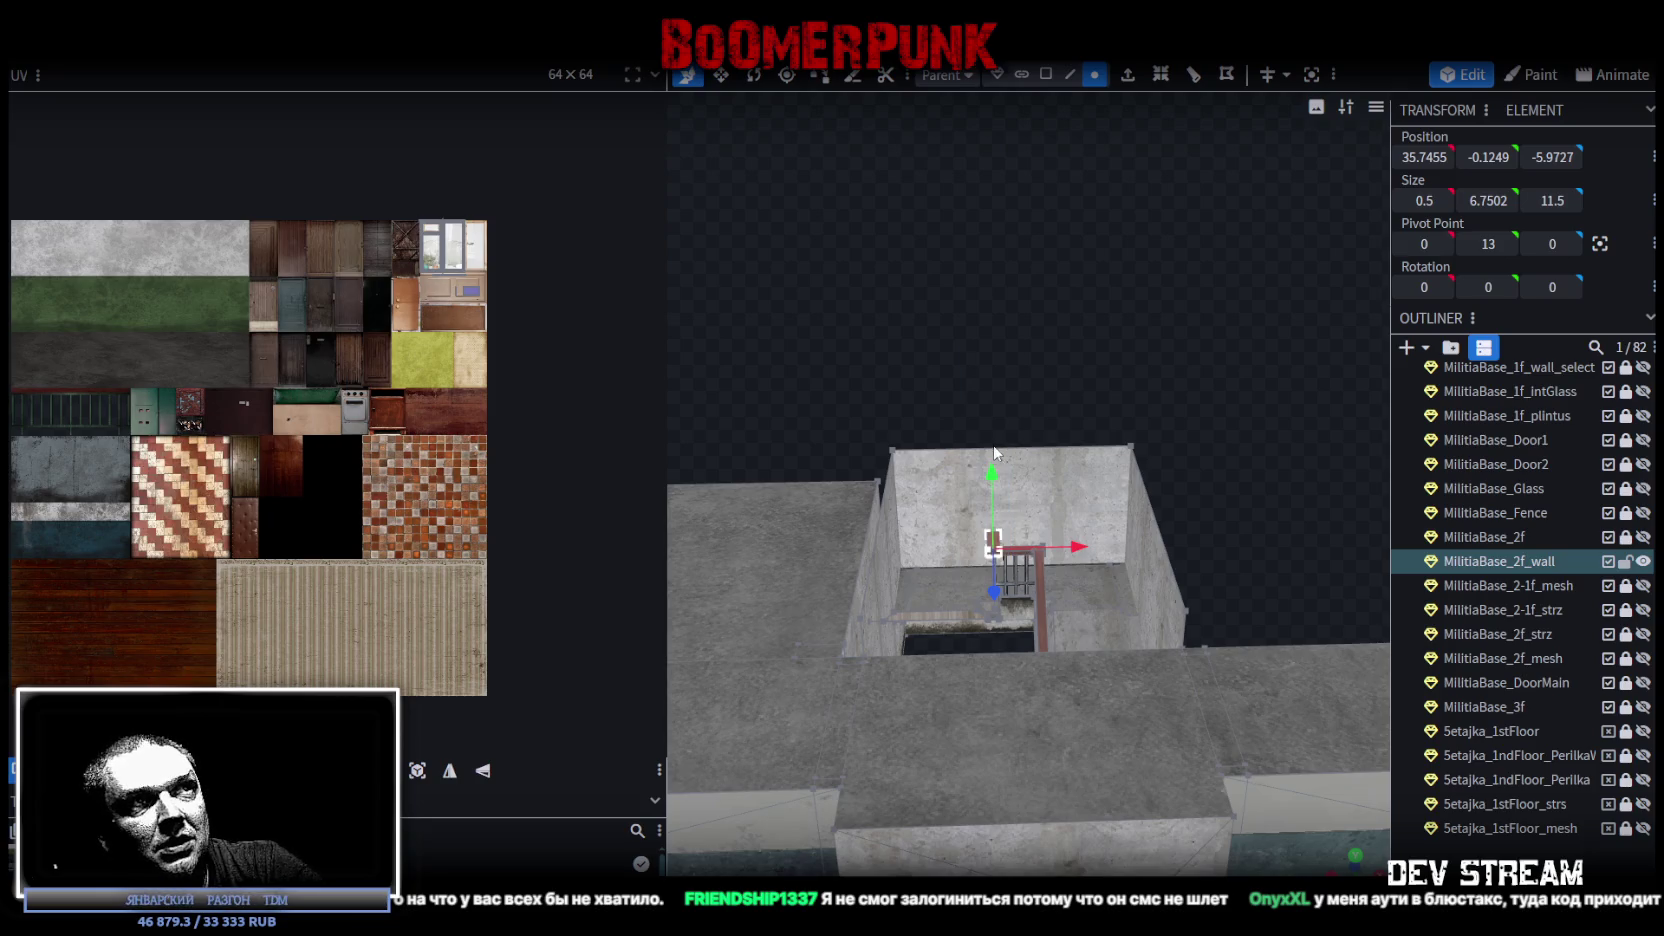
drag(1008, 564, 993, 441)
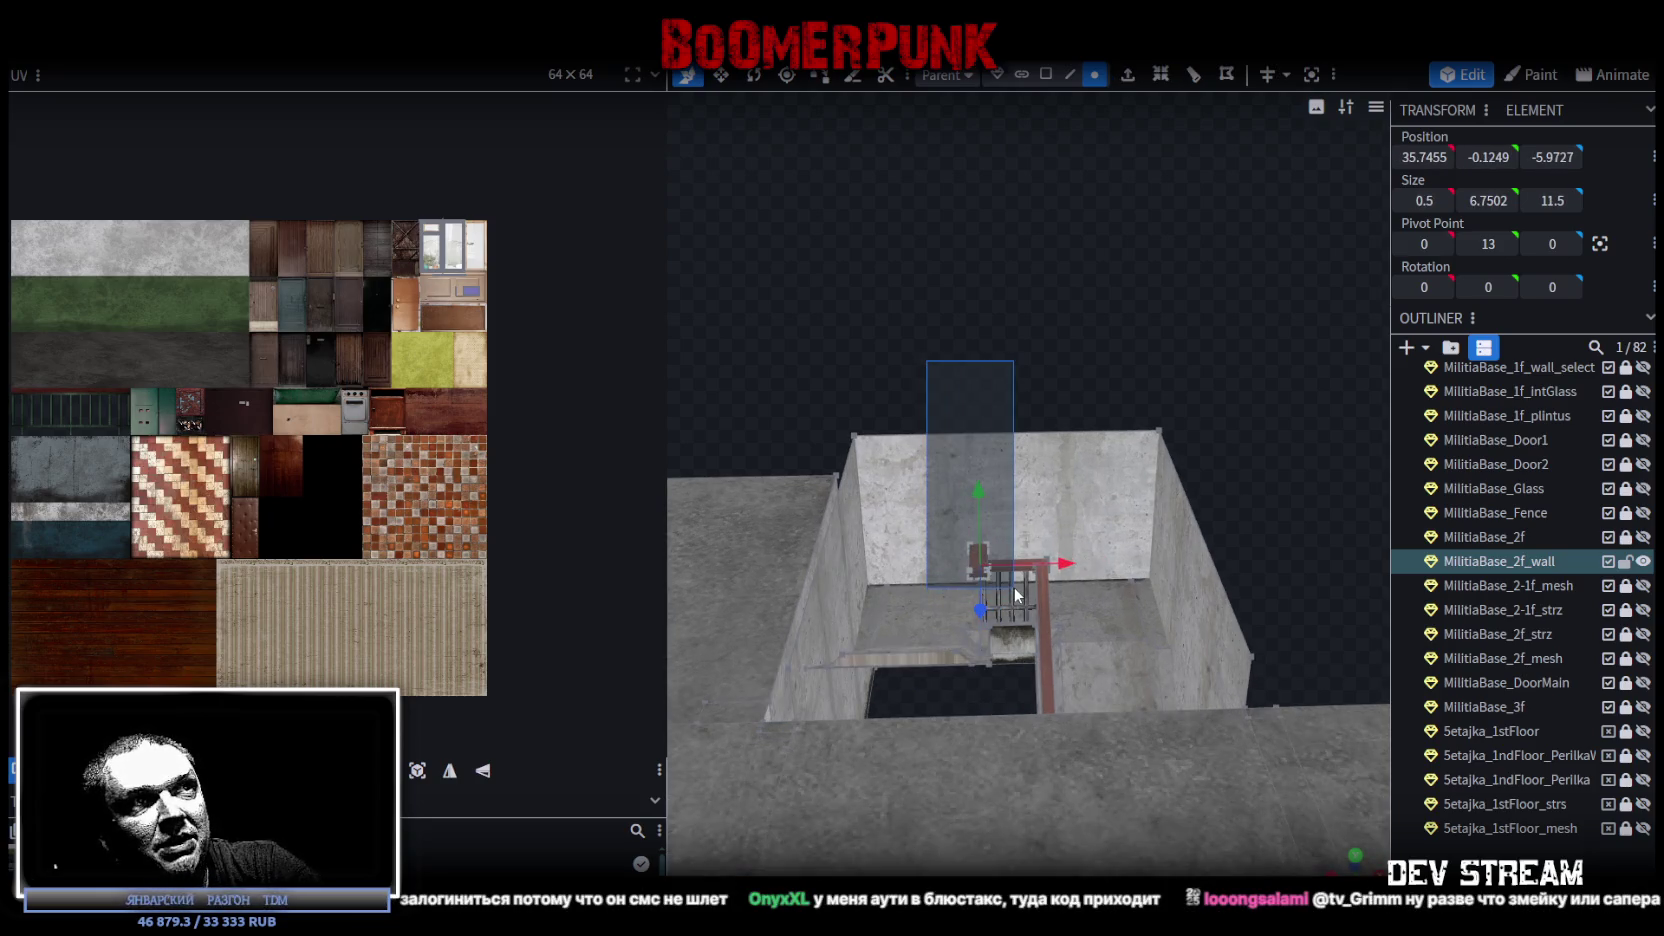
drag(968, 380, 985, 370)
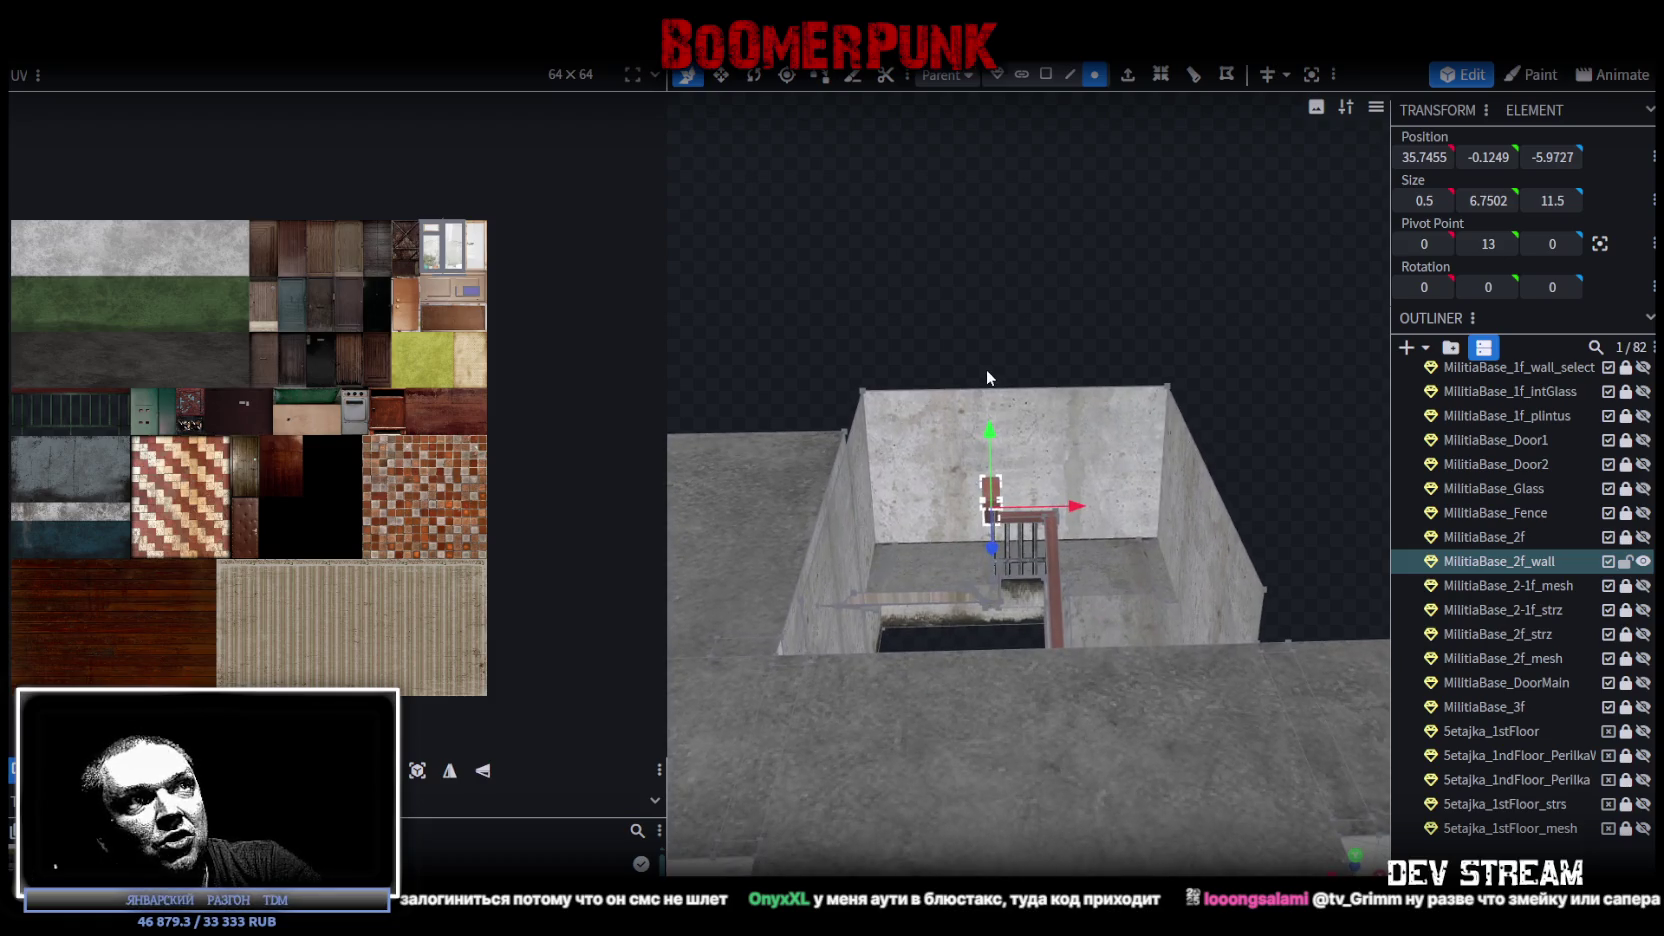
scroll(1040, 565, up, 2)
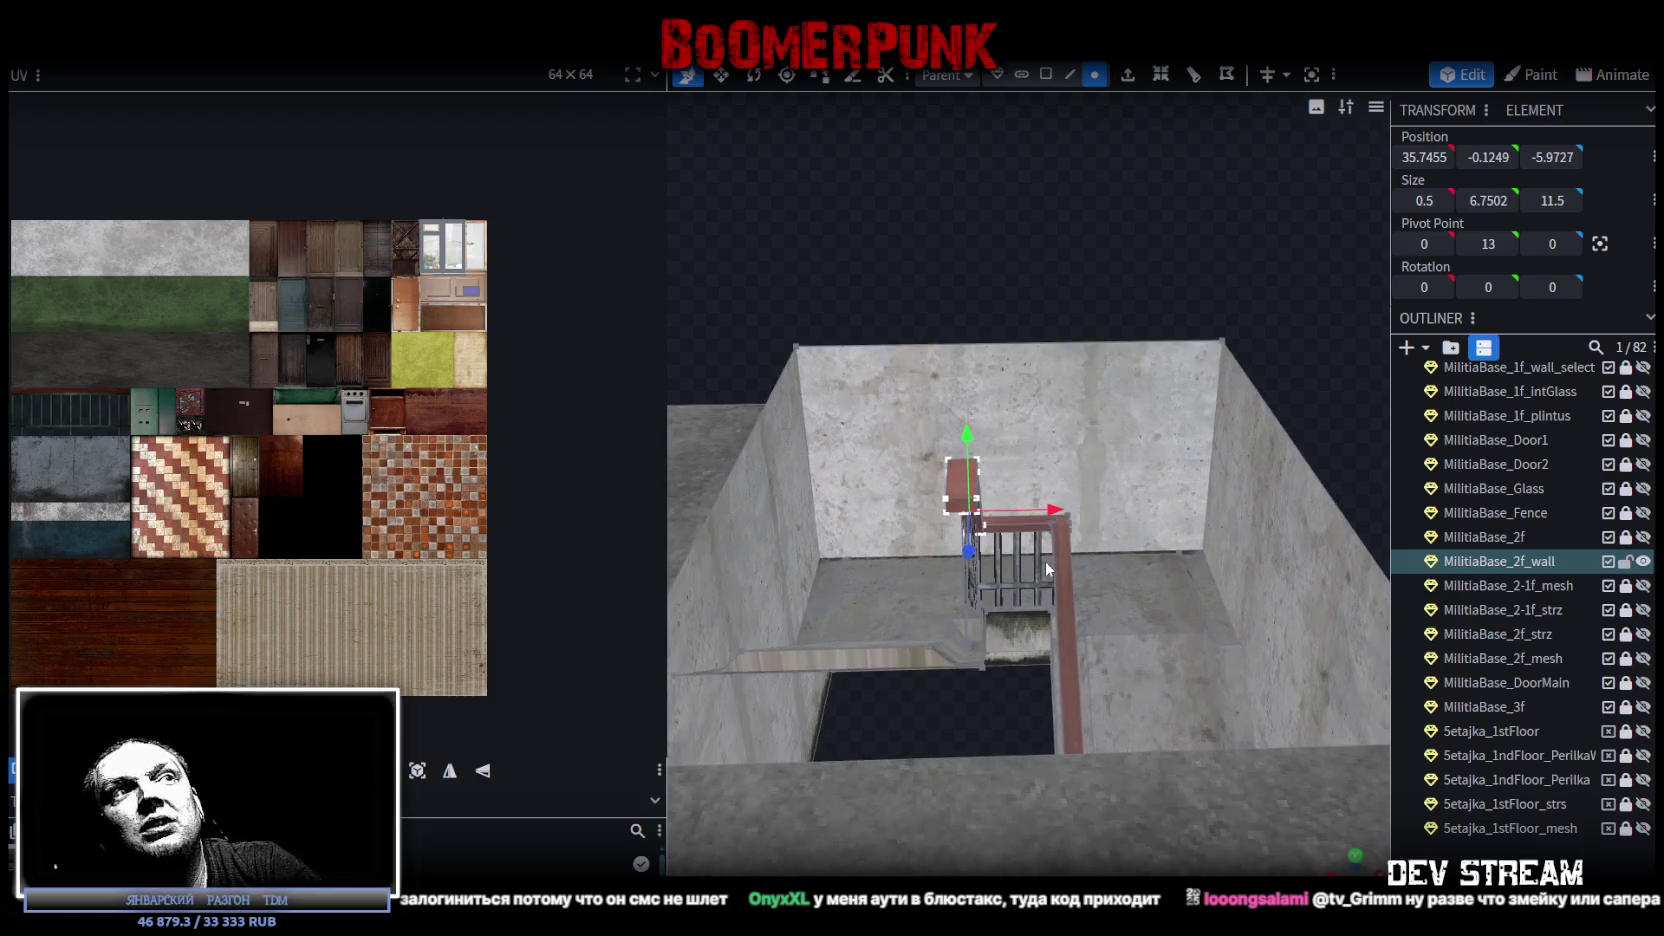
mouse_move(1049, 562)
mouse_down()
mouse_move(1065, 578)
mouse_move(1063, 317)
mouse_move(1011, 308)
mouse_move(1066, 311)
mouse_up()
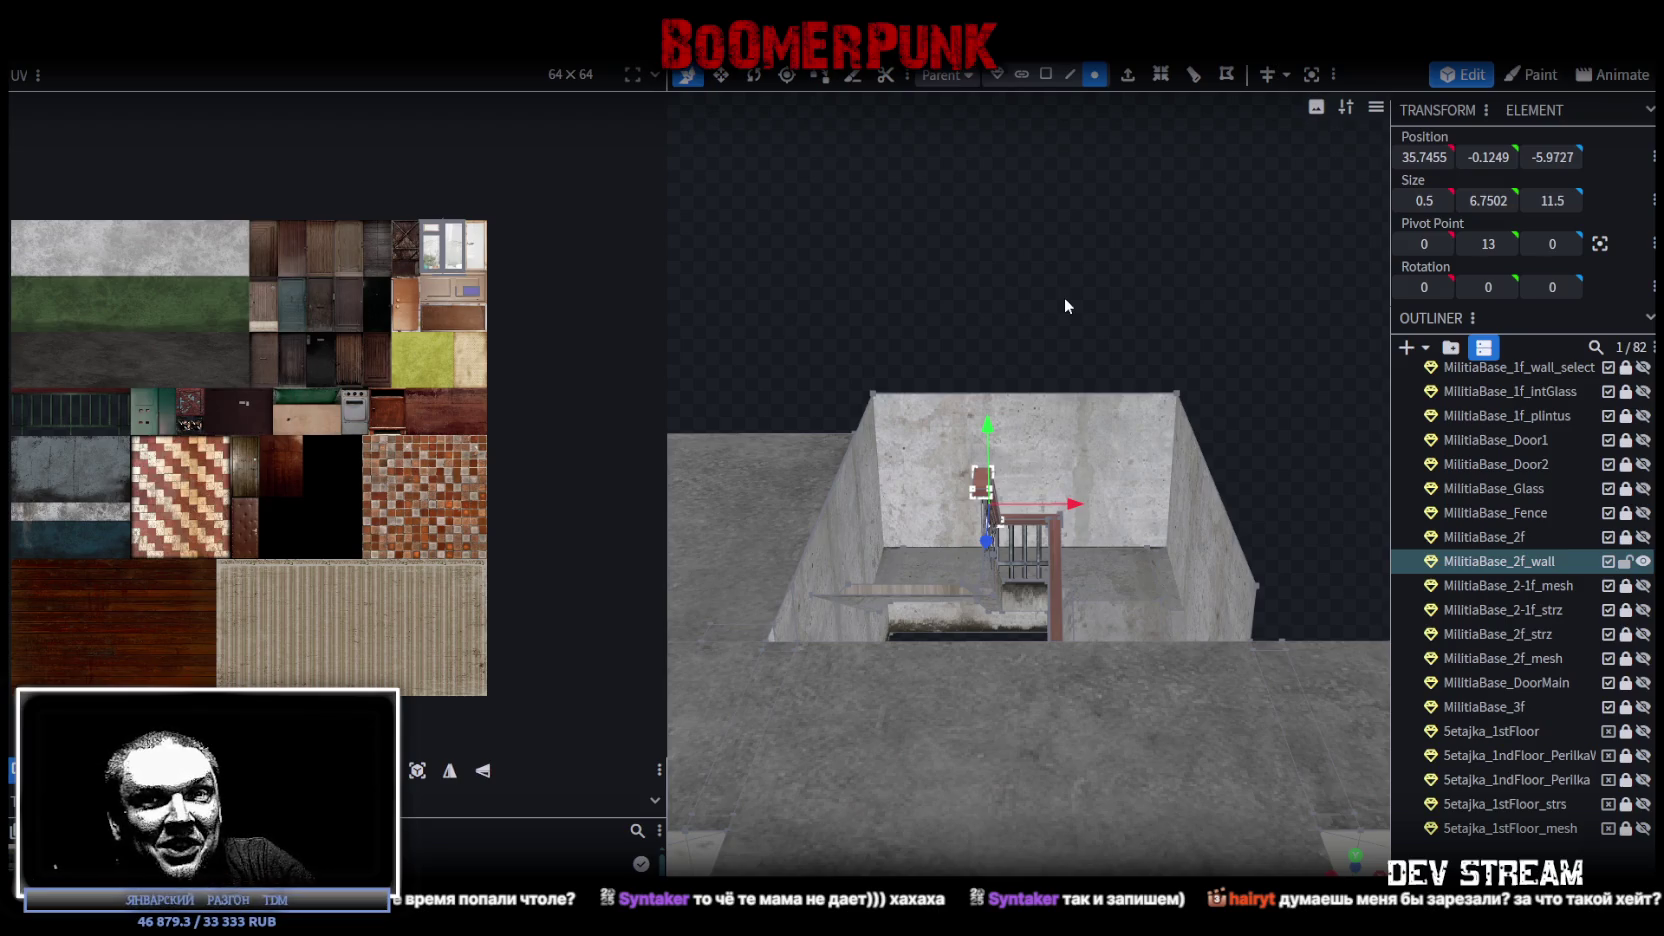
scroll(1062, 293, up, 2)
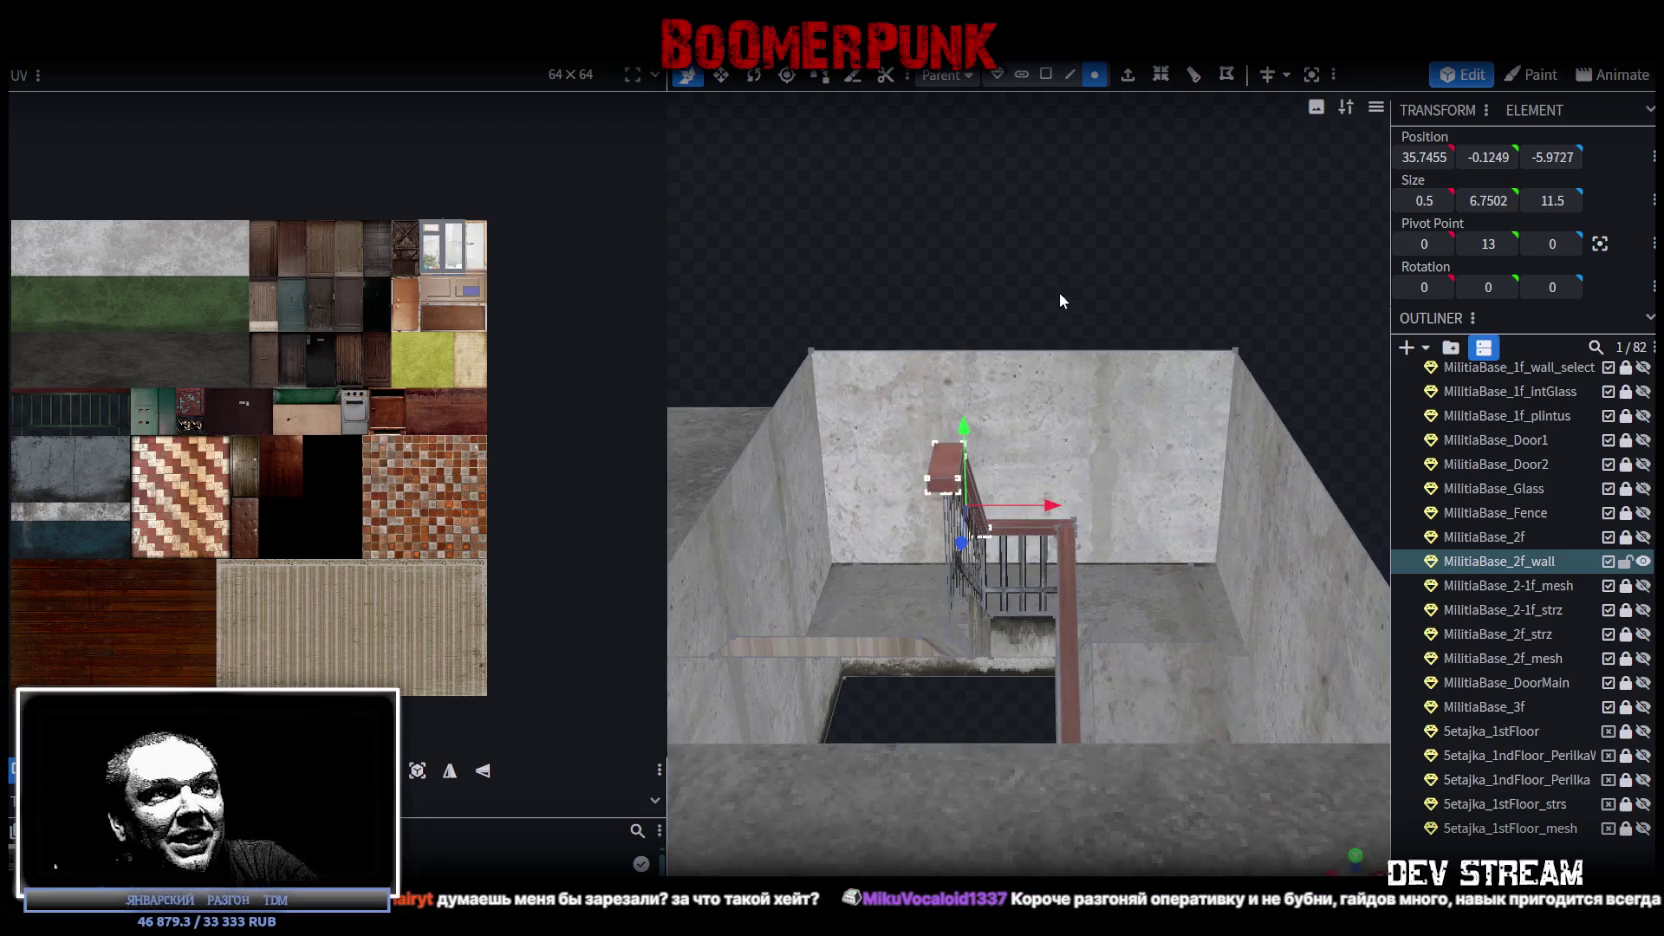
scroll(1075, 288, up, 1)
mouse_move(1087, 291)
right_down()
mouse_move(1095, 345)
mouse_move(1091, 308)
right_up()
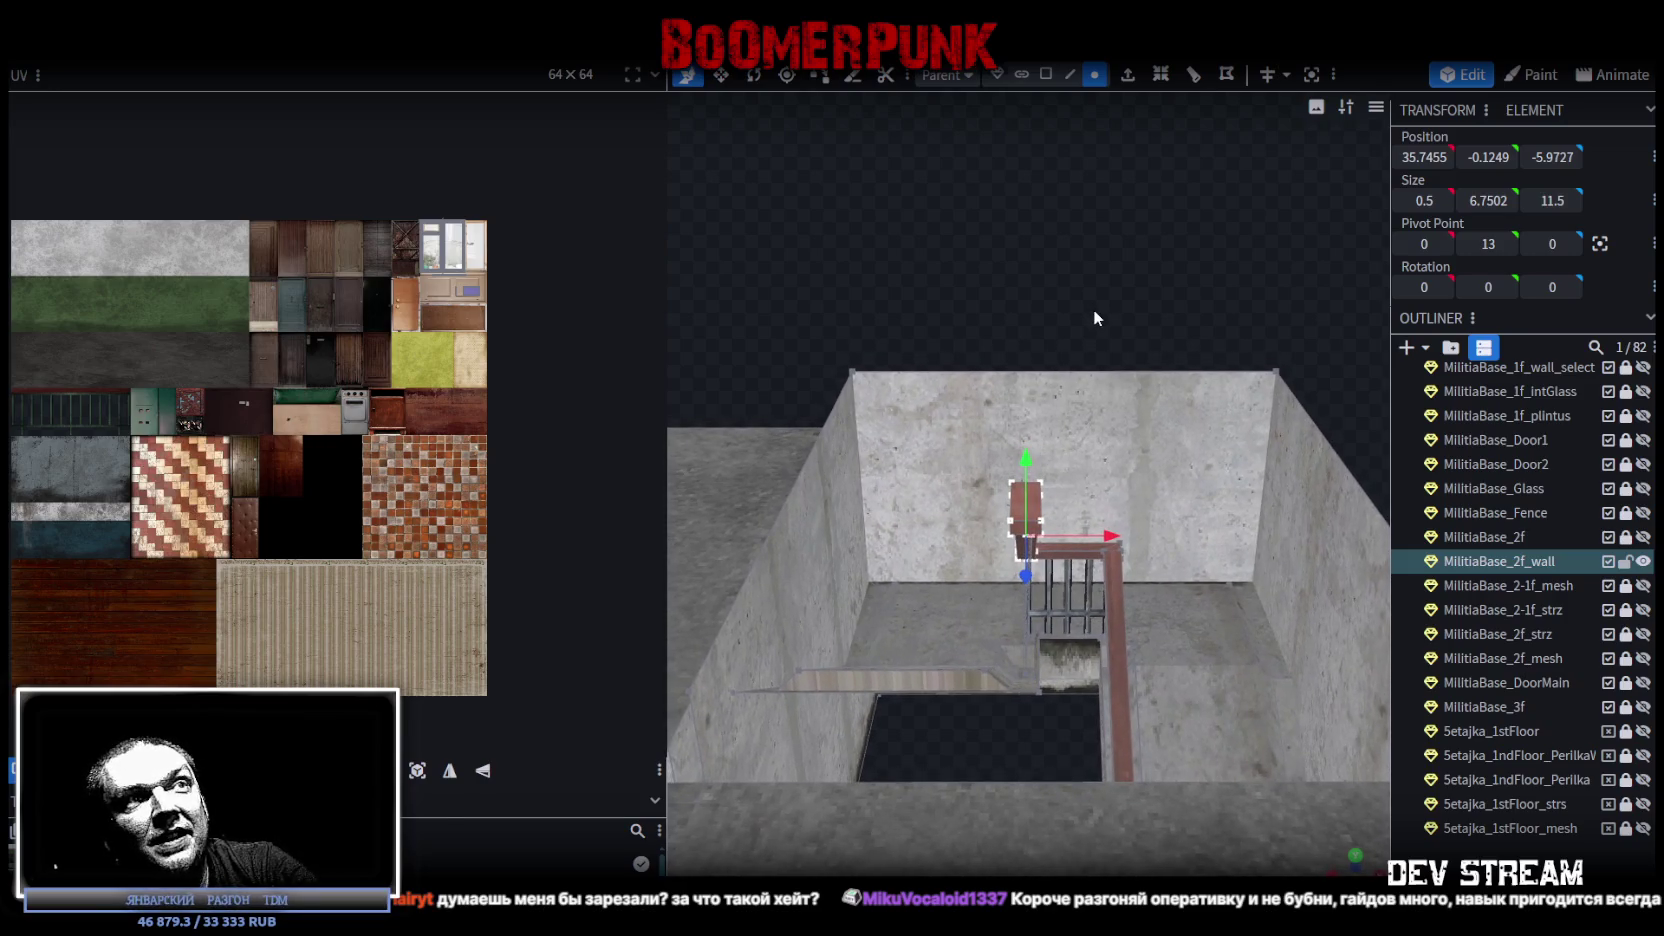
right_drag(1032, 280, 1046, 290)
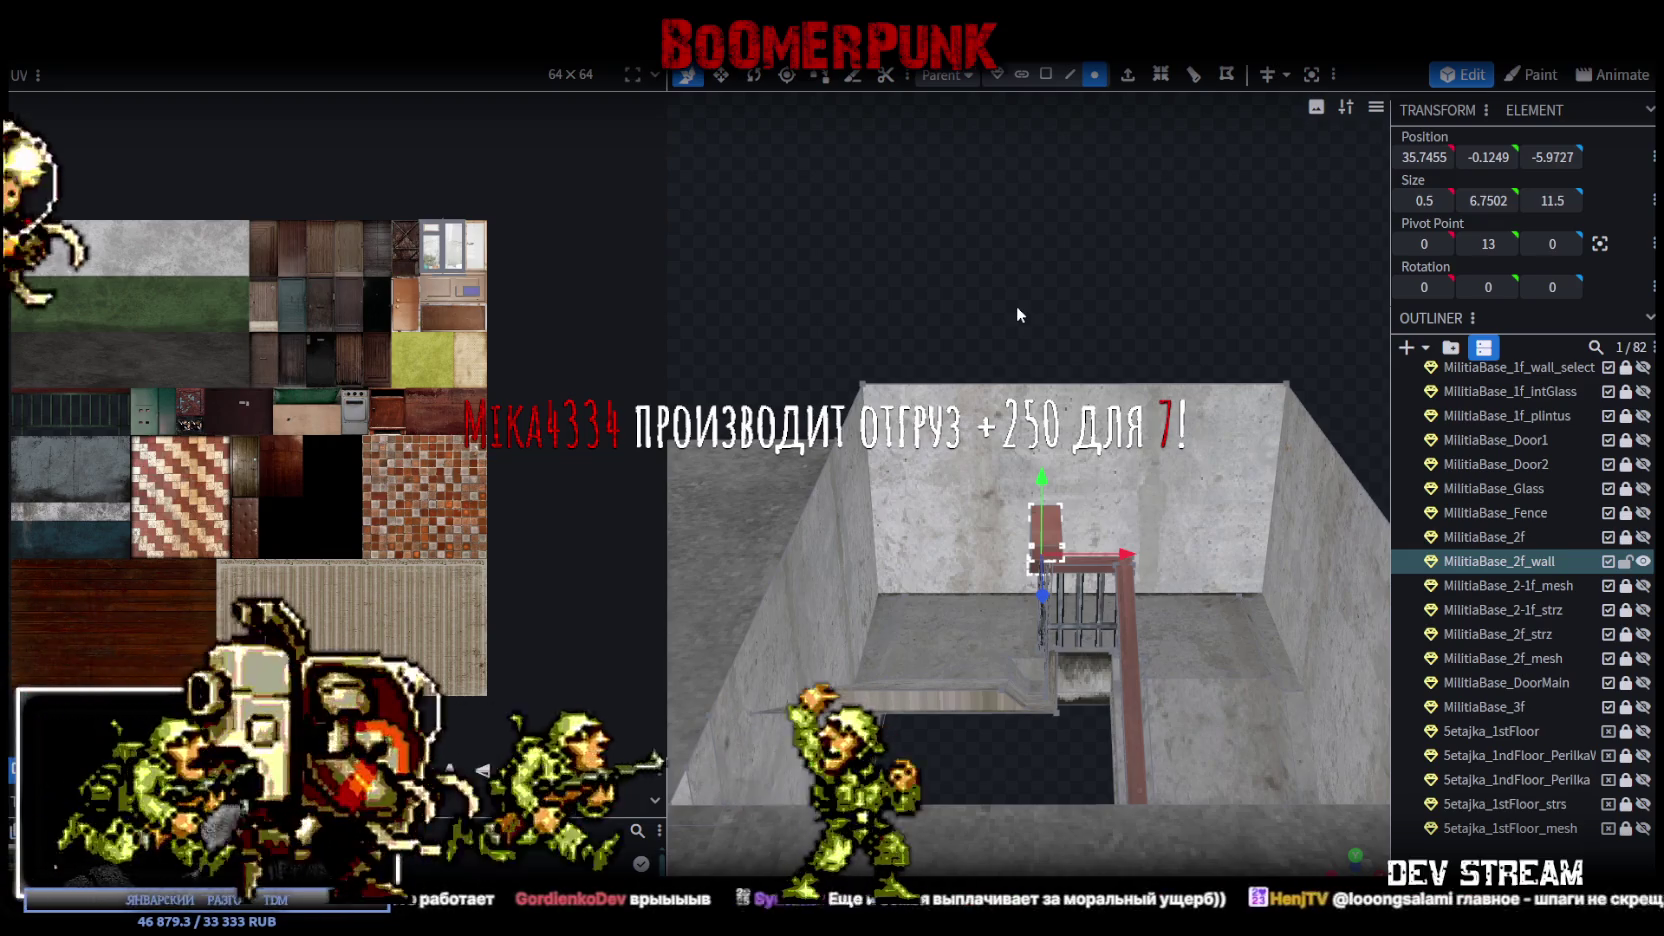
right_click(1017, 306)
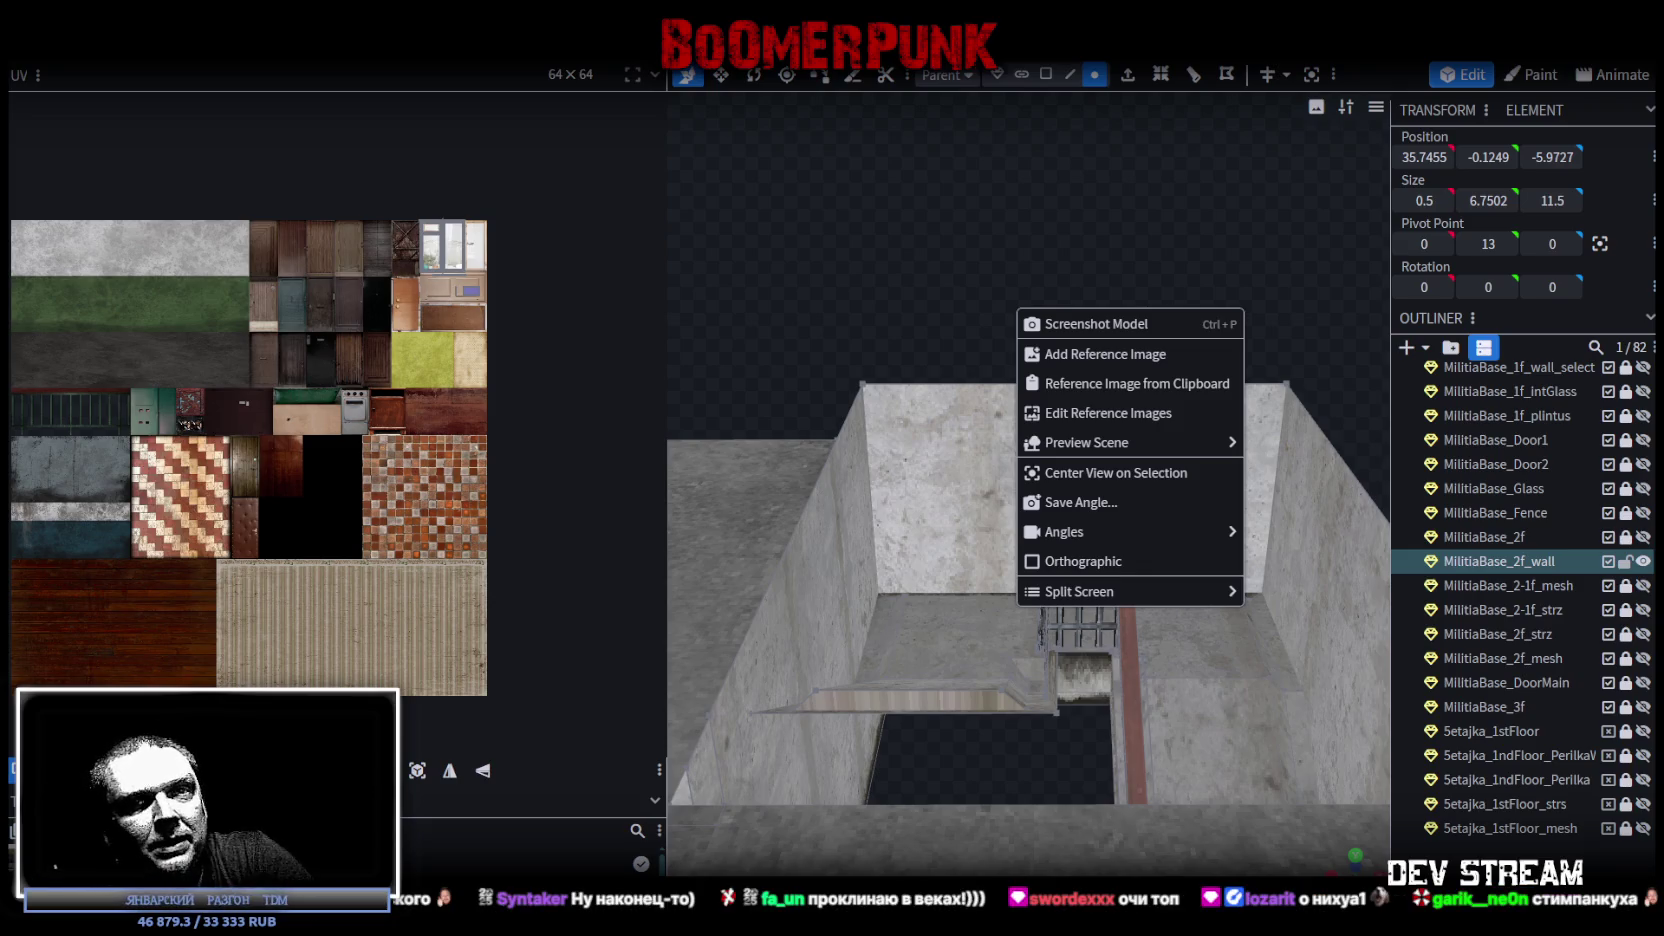
Inspect the textured base from above, then its roof, staircase and low side walls.
click(840, 270)
scroll(841, 278, down, 3)
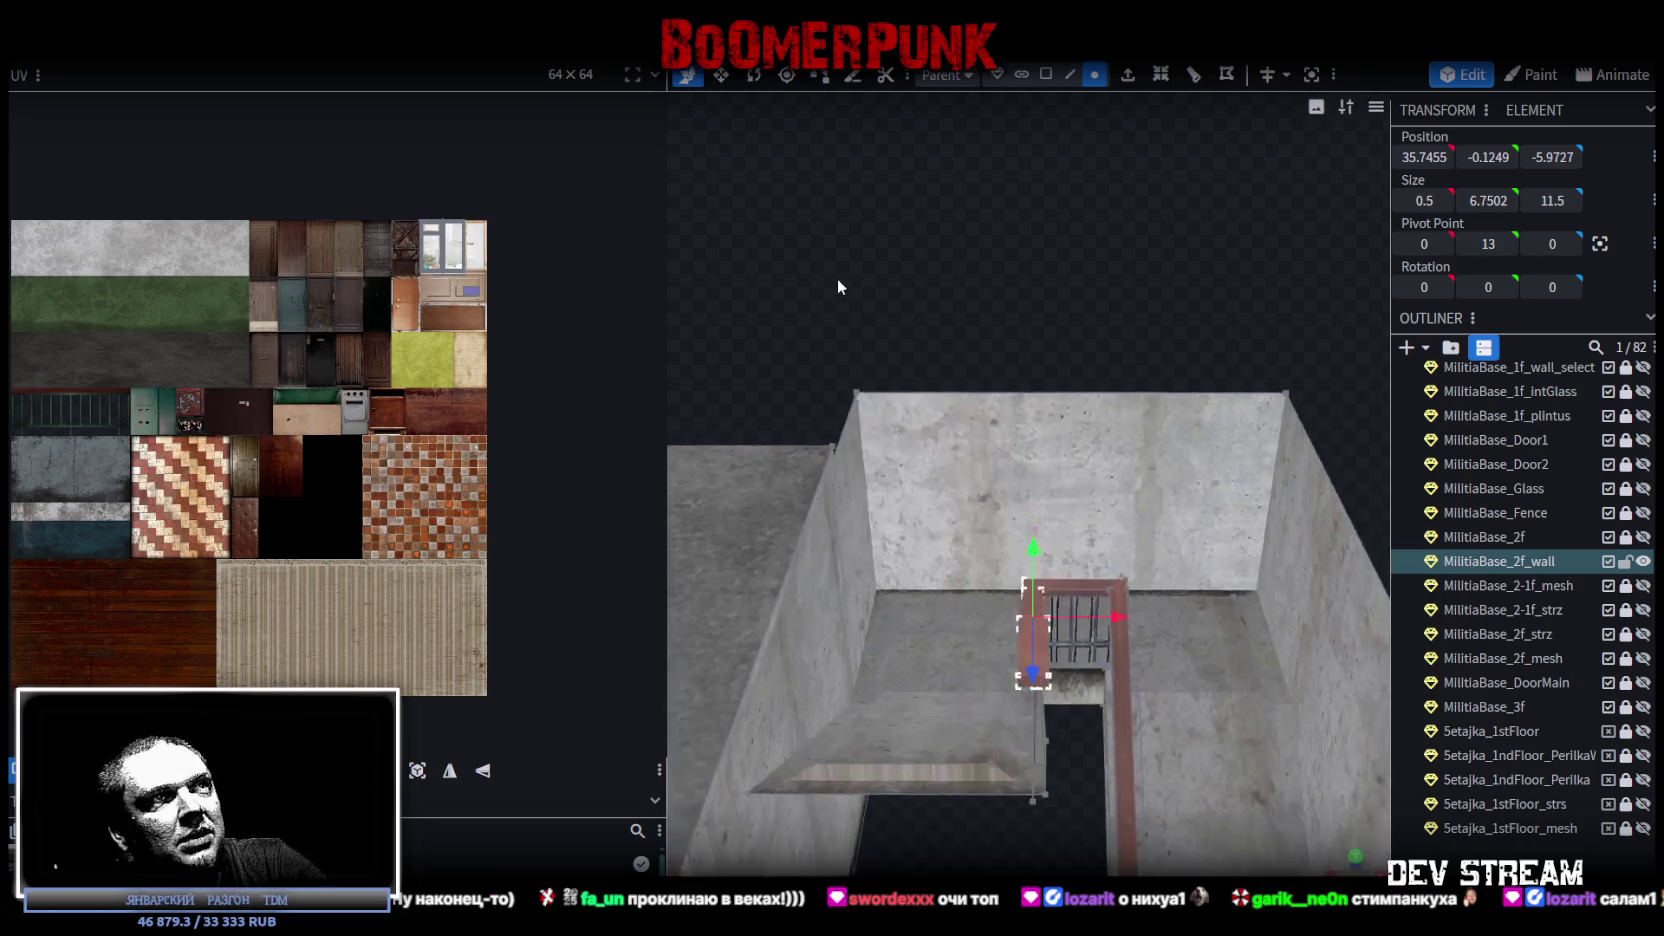
drag(843, 286, 949, 443)
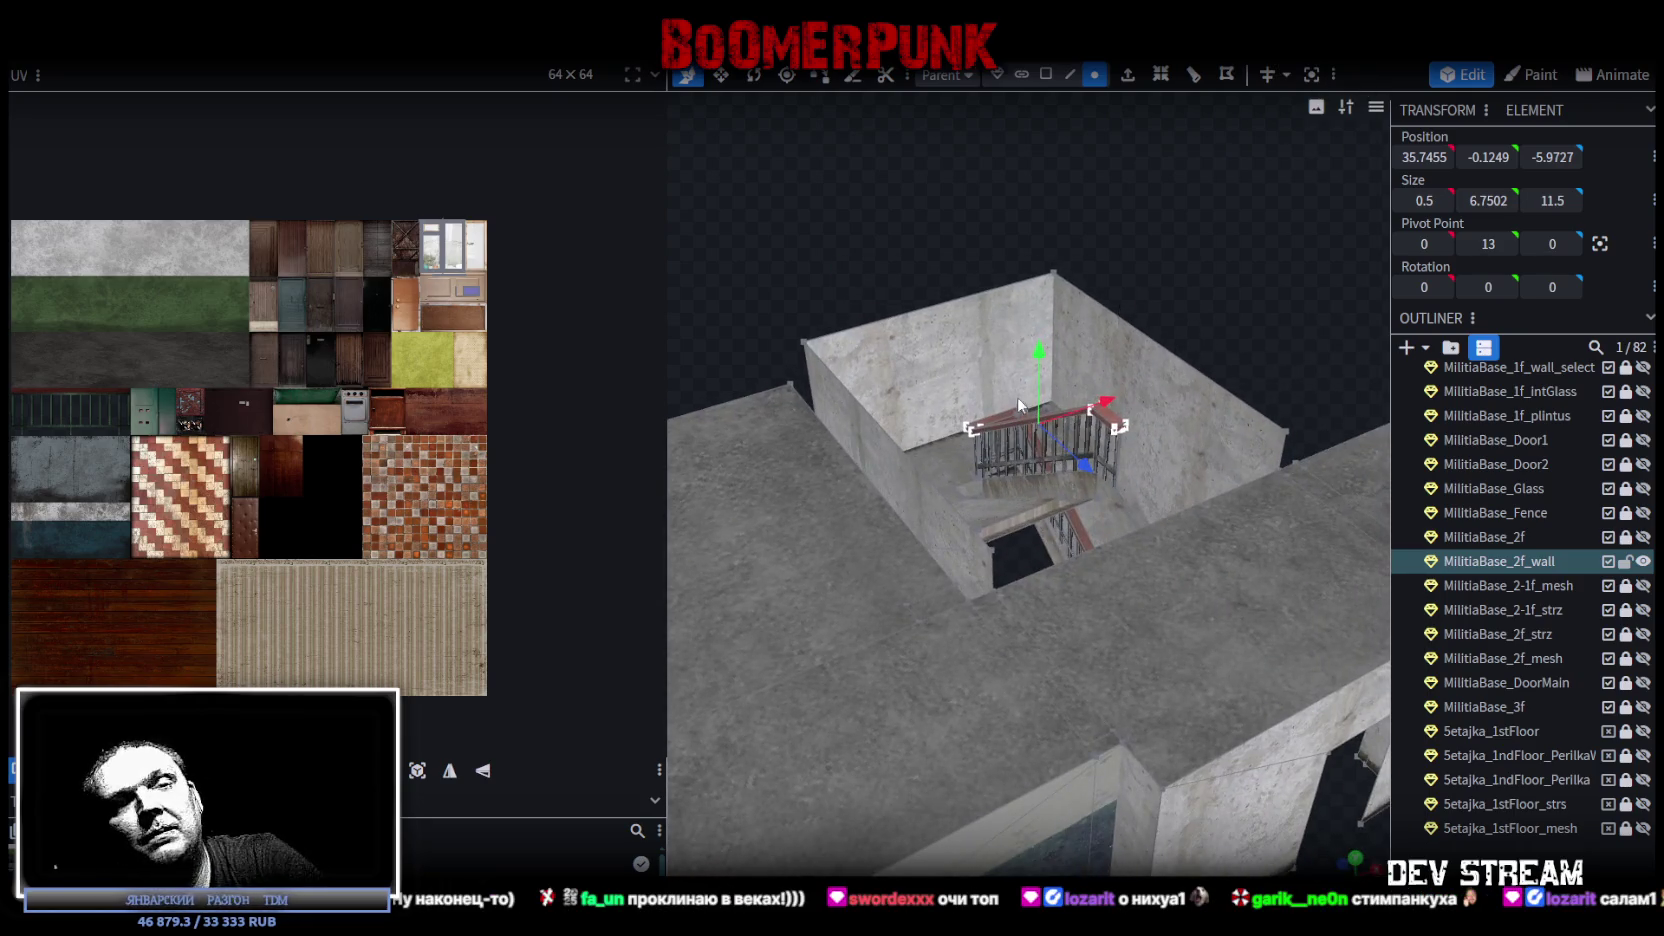
scroll(1017, 402, down, 3)
drag(1017, 402, 1099, 680)
scroll(1358, 699, up, 3)
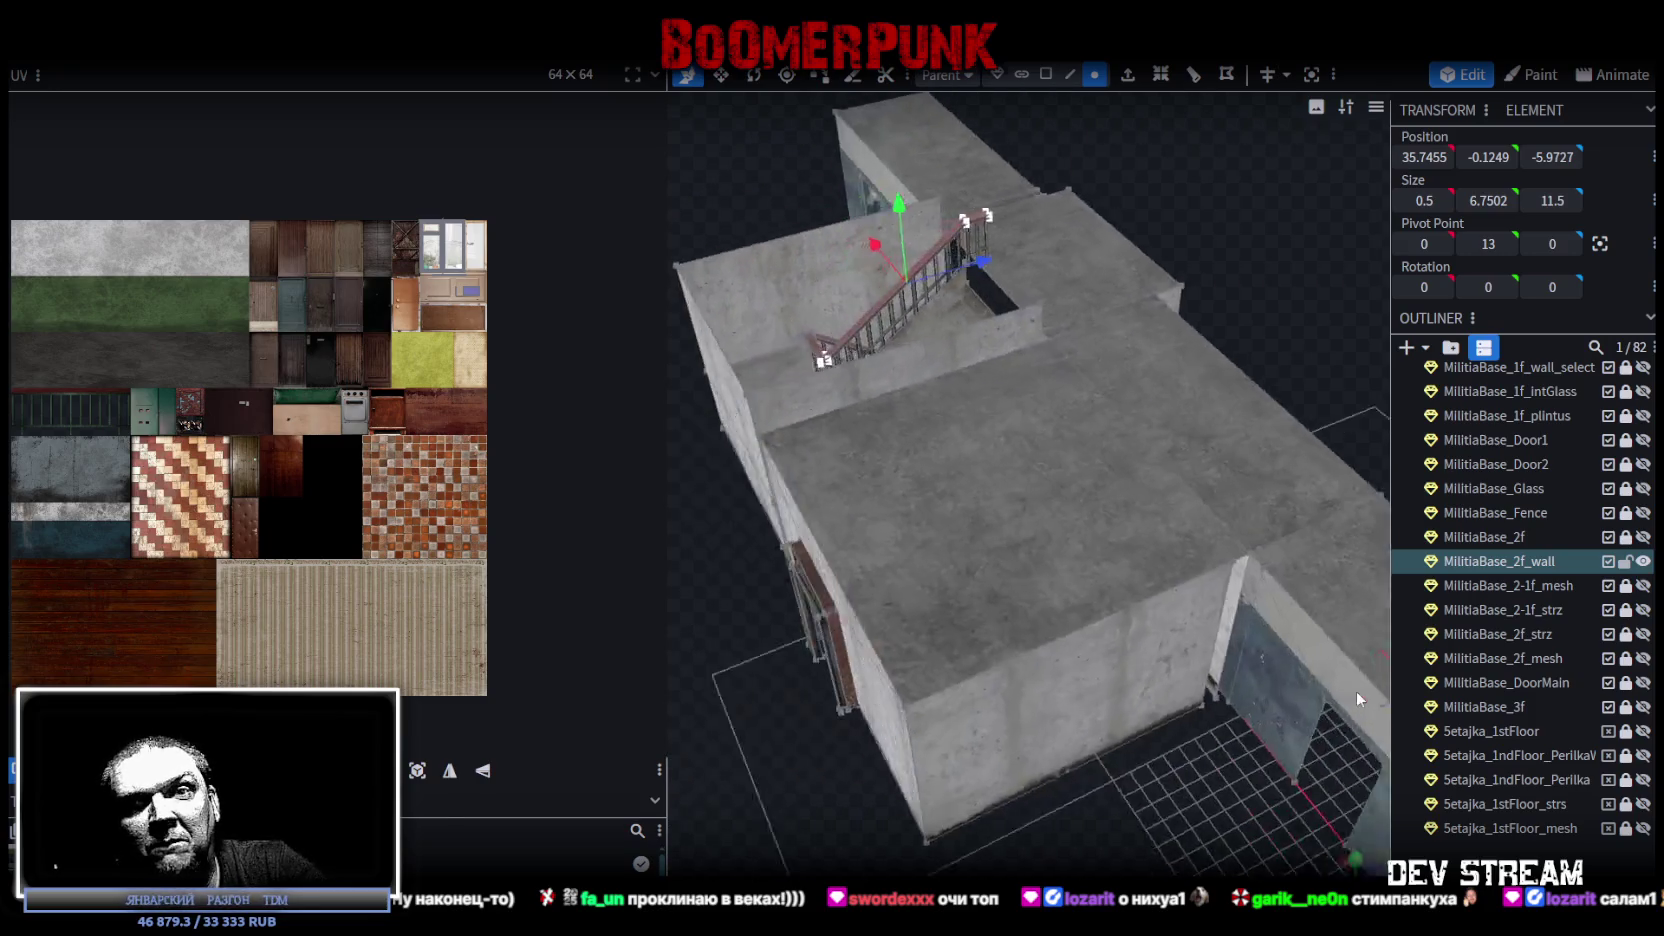
scroll(1173, 580, up, 2)
mouse_move(1173, 580)
mouse_down()
mouse_move(1326, 658)
mouse_move(1162, 653)
mouse_move(1148, 503)
mouse_move(1147, 558)
mouse_move(1035, 506)
mouse_move(880, 576)
mouse_move(1150, 556)
mouse_move(922, 515)
mouse_move(1222, 487)
mouse_move(1237, 438)
mouse_move(1185, 416)
mouse_move(790, 585)
mouse_move(772, 572)
mouse_move(926, 630)
mouse_move(966, 567)
mouse_up()
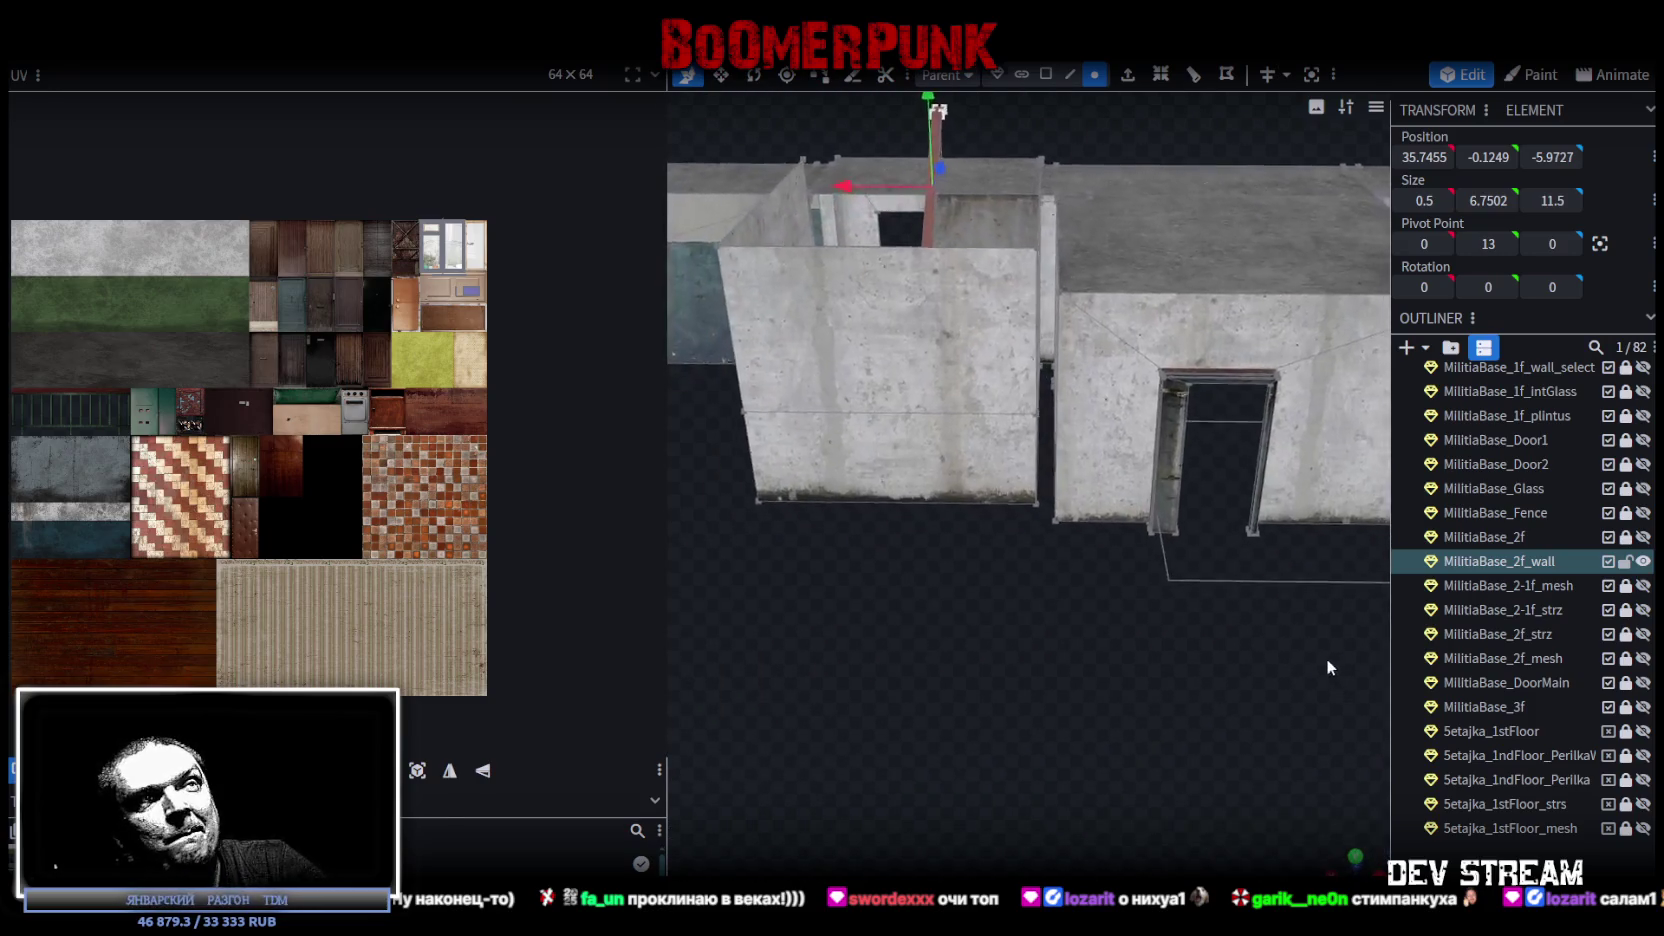
Save the model as Build0Tutor.bbmodel, view the building end-on, and switch to the browser.
key(ctrl+s)
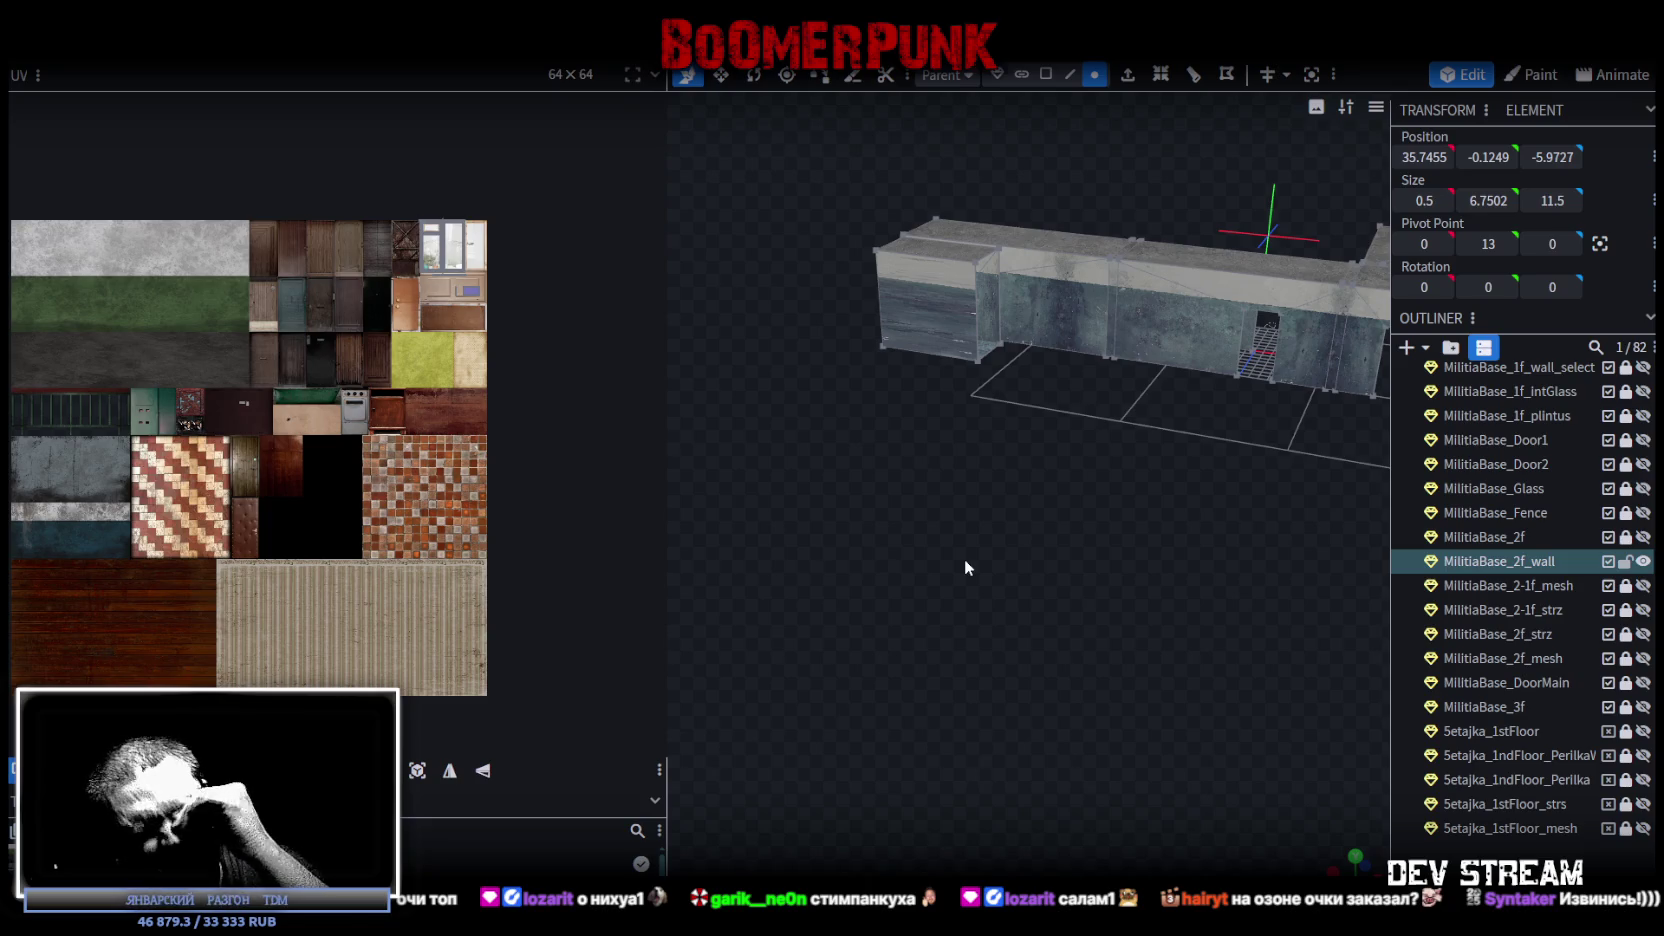
mouse_move(965, 559)
mouse_down()
mouse_move(1251, 554)
mouse_move(1032, 613)
mouse_move(1125, 531)
mouse_move(810, 602)
mouse_move(1021, 603)
mouse_move(966, 611)
mouse_move(951, 687)
mouse_move(1078, 605)
mouse_move(1134, 543)
mouse_move(1011, 494)
mouse_move(893, 582)
mouse_up()
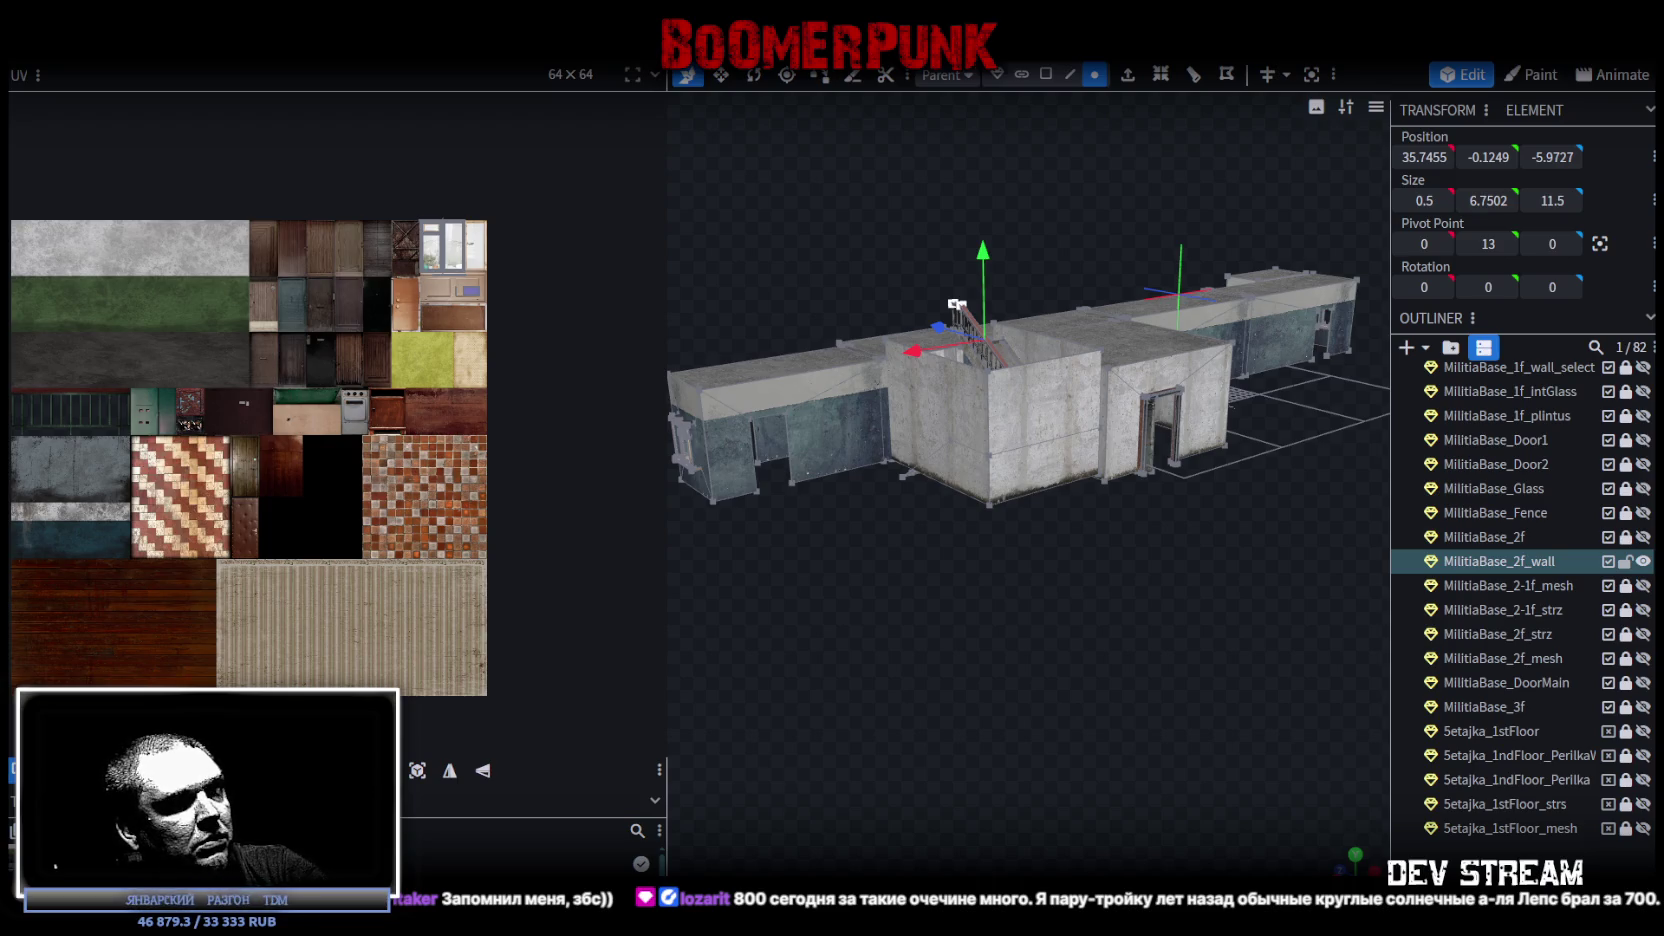
key(alt+Tab)
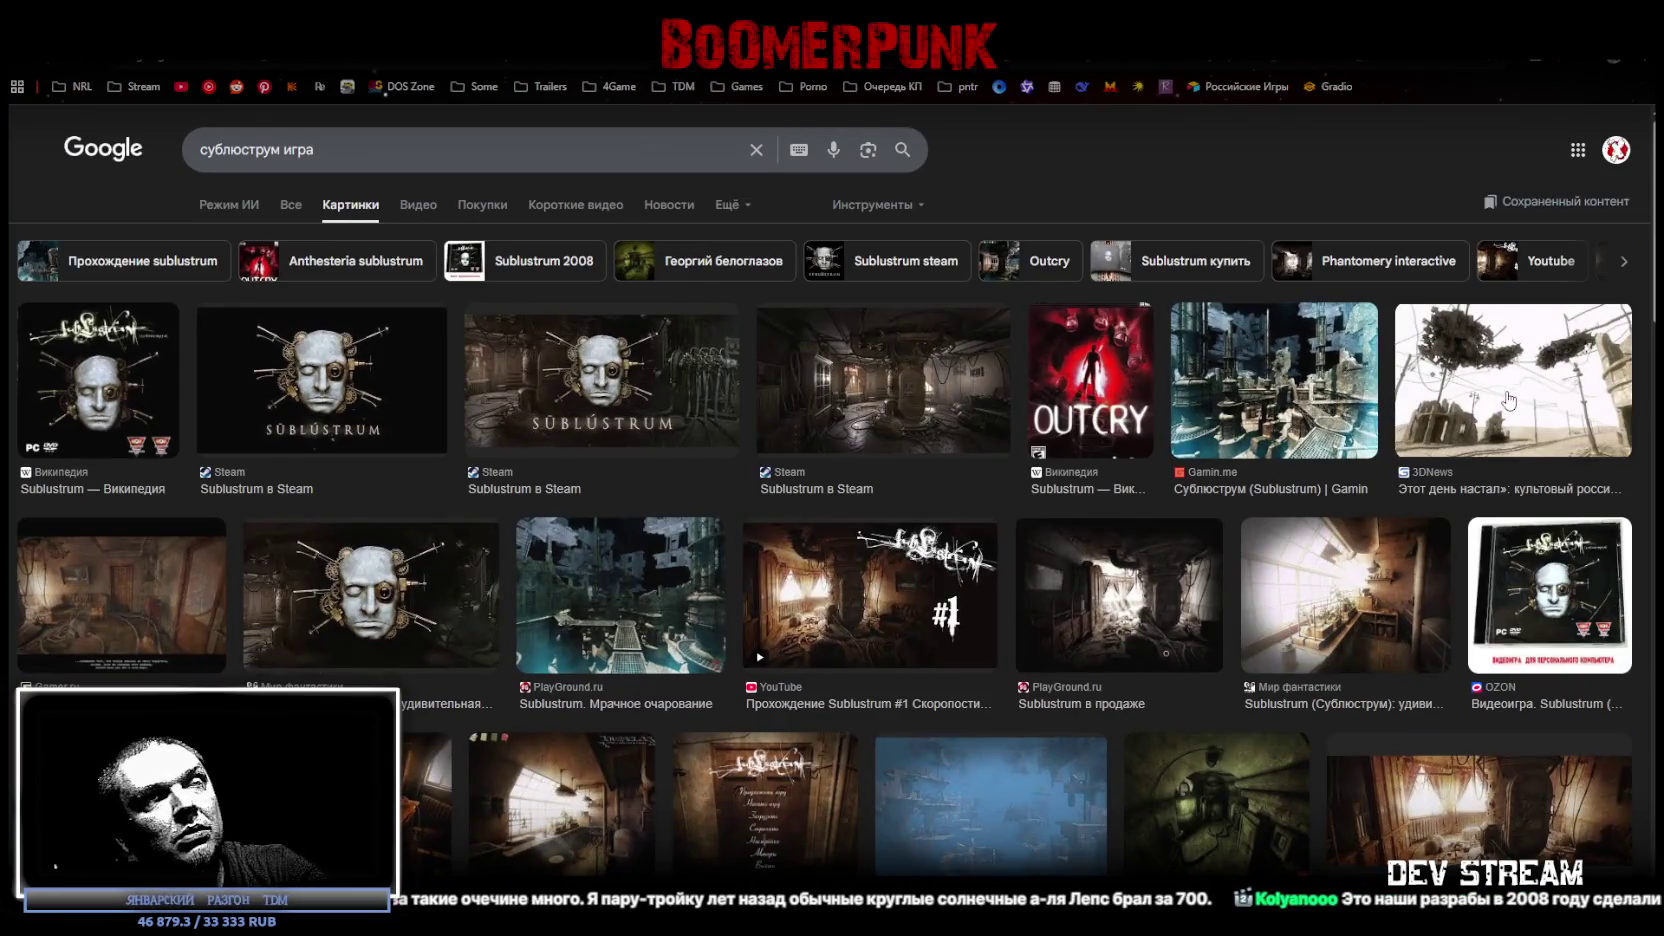
Preview the 3DNews and Steam Sublustrum images and scroll through the image results.
click(1492, 427)
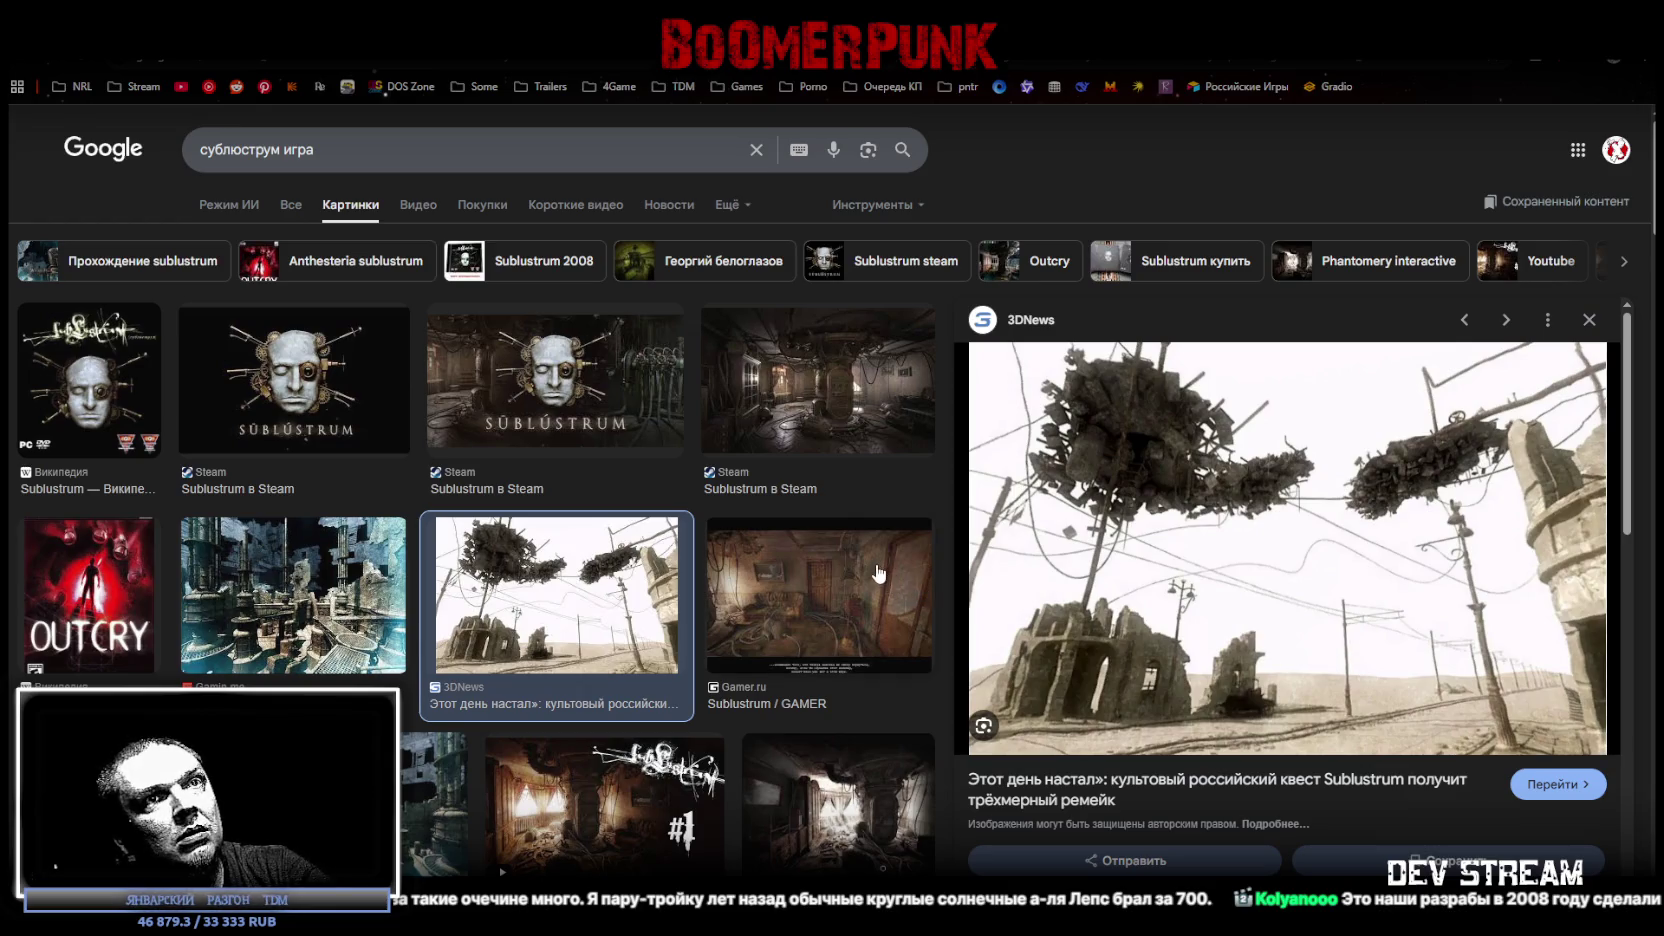
click(546, 380)
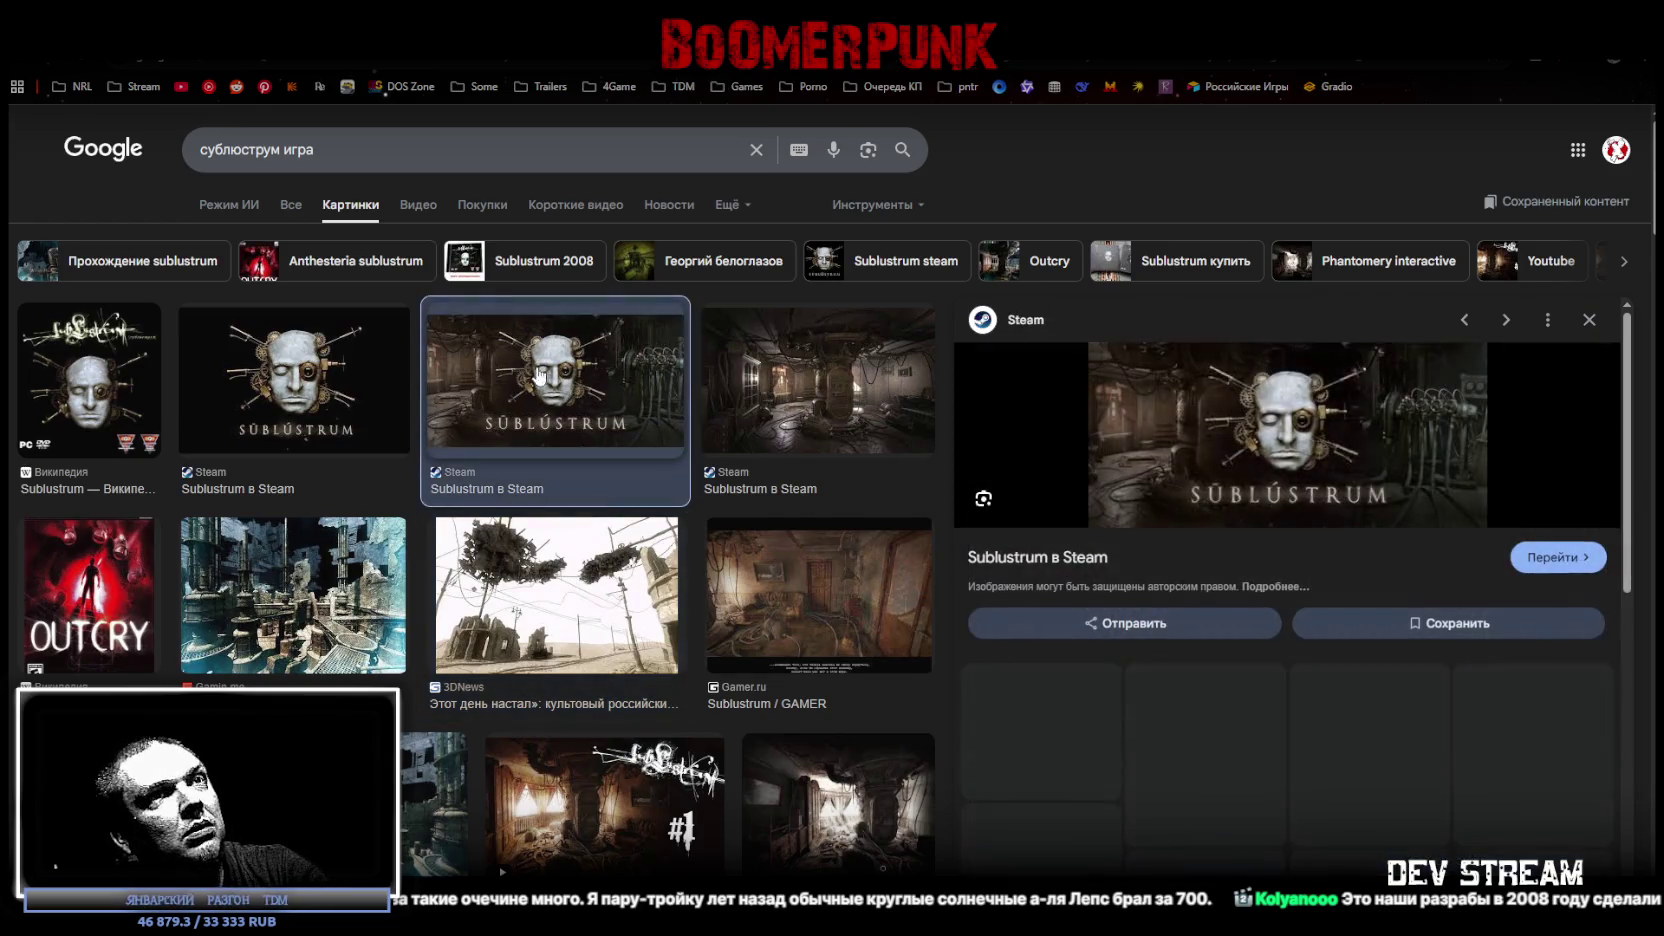
scroll(1322, 778, down, 2)
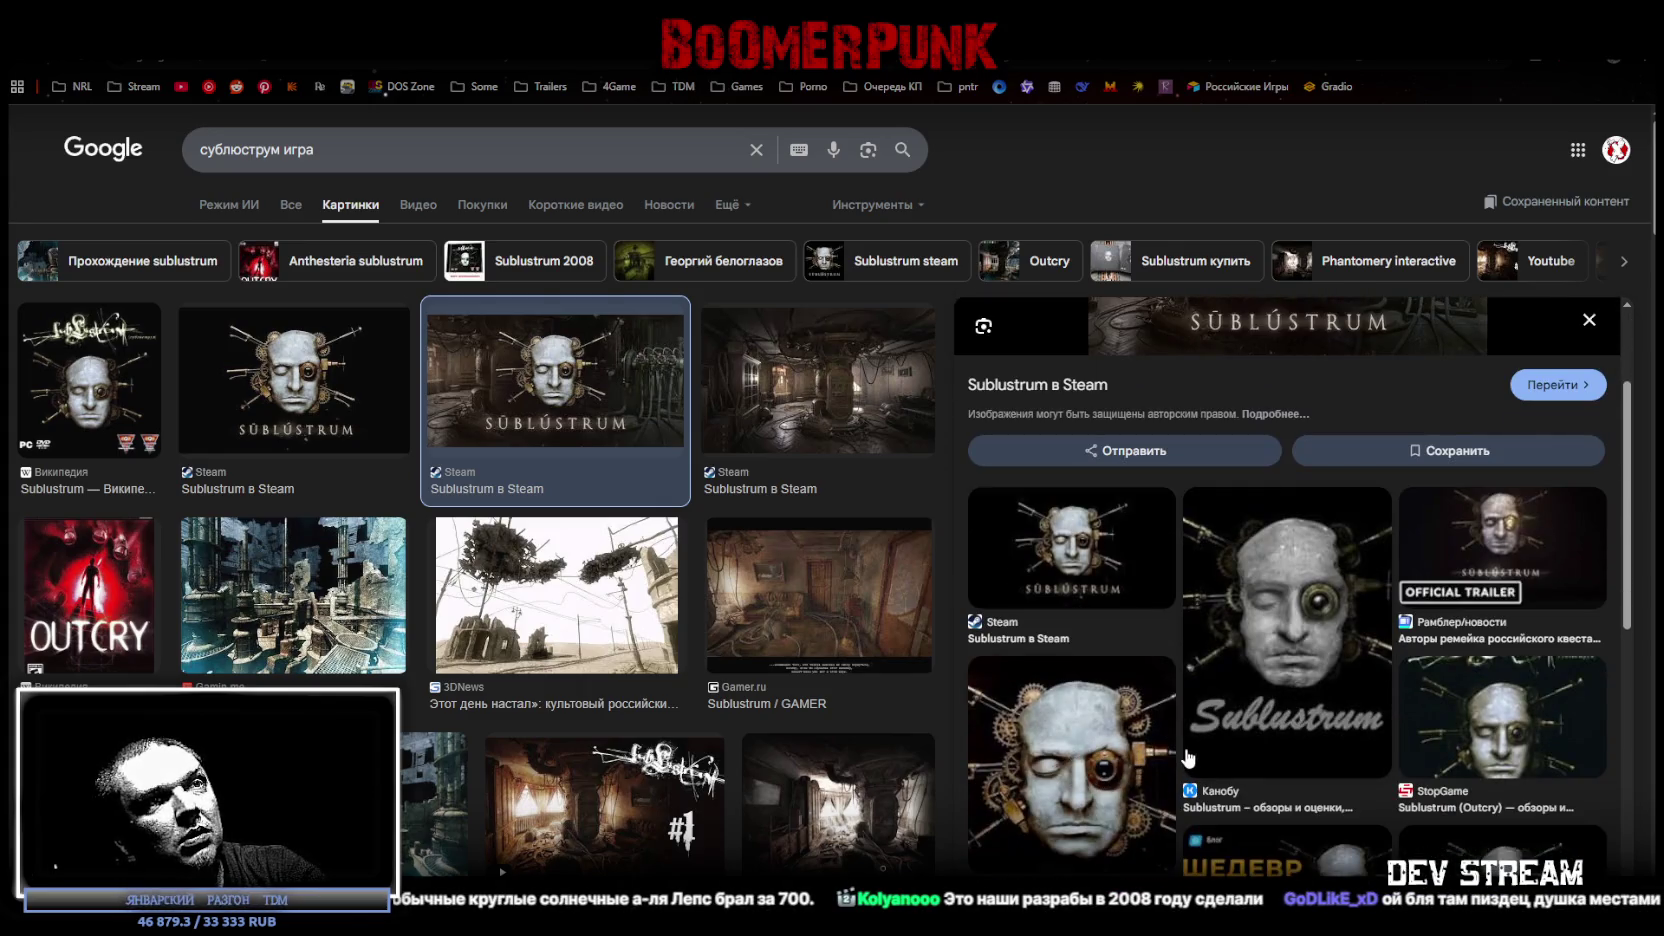
scroll(652, 612, down, 3)
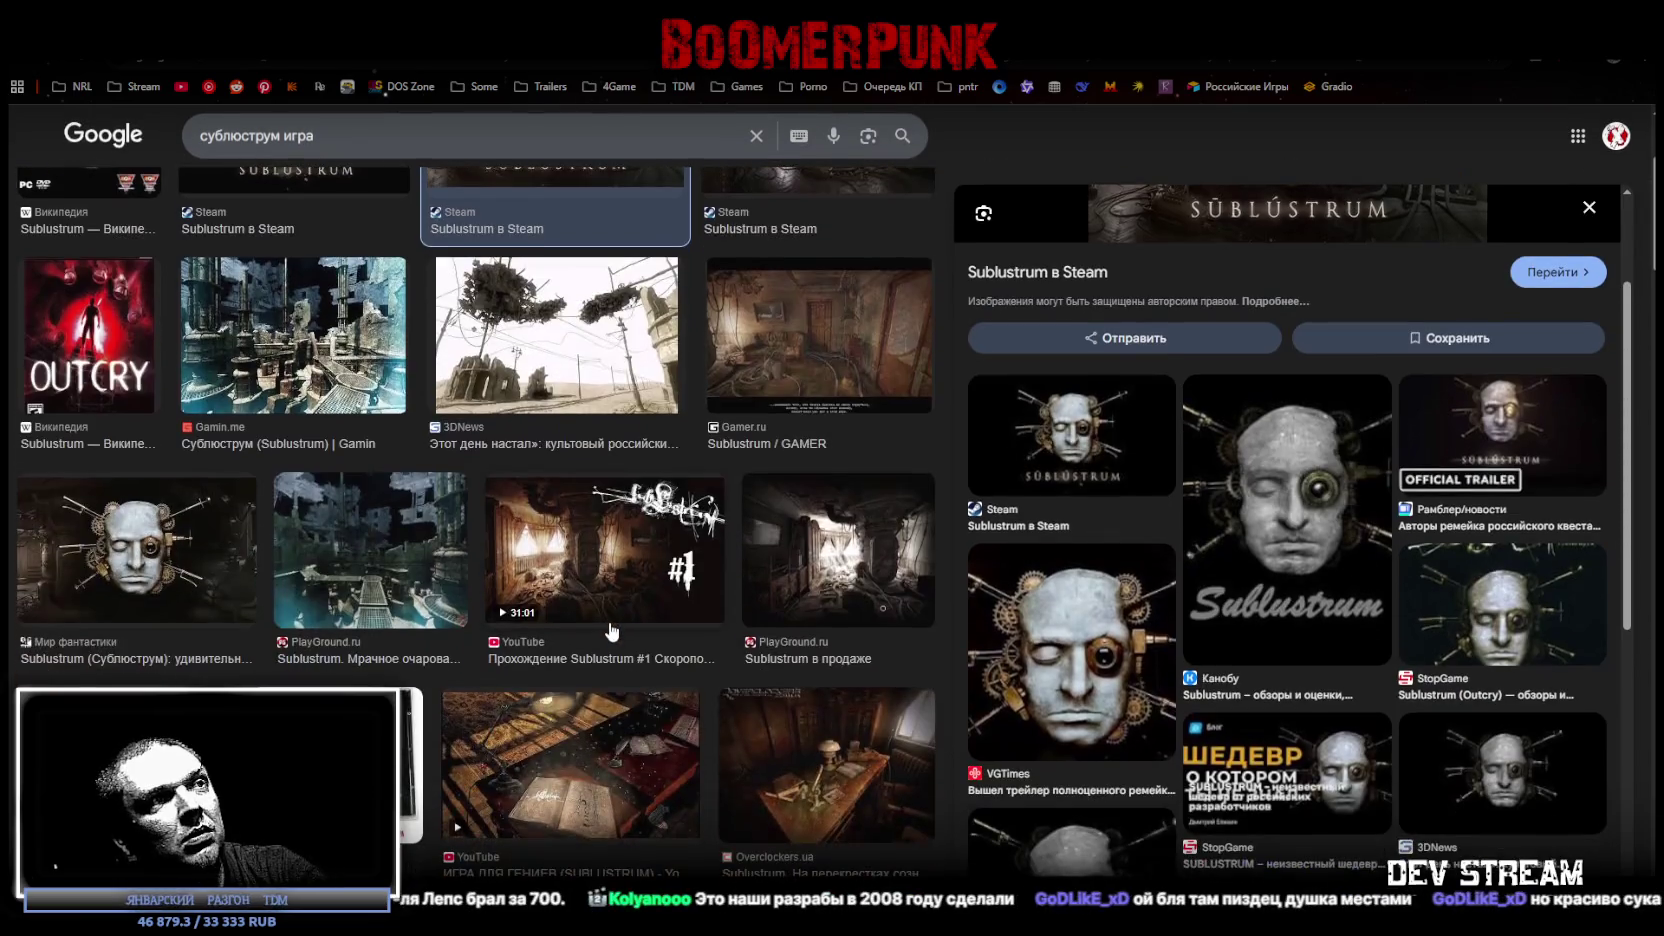
scroll(610, 628, down, 1)
scroll(612, 633, up, 5)
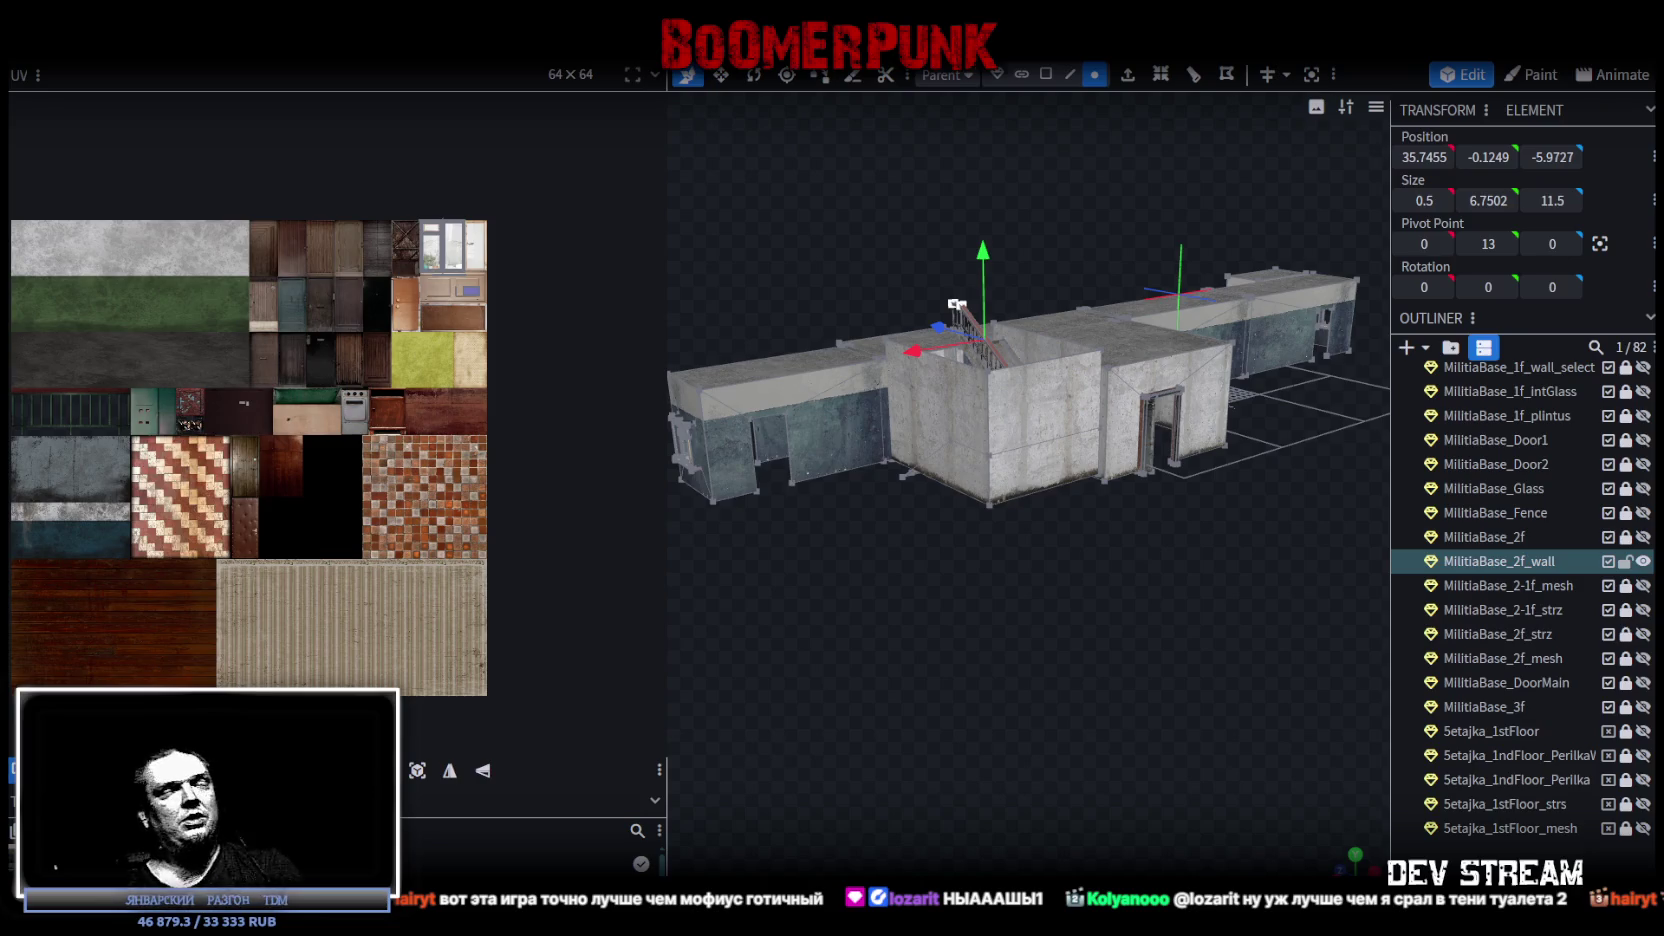
In Unity, pull the scene camera back and circle it around the whole militia base.
mouse_move(1028, 705)
mouse_down()
mouse_move(869, 711)
mouse_move(905, 736)
mouse_up()
key(alt+Tab)
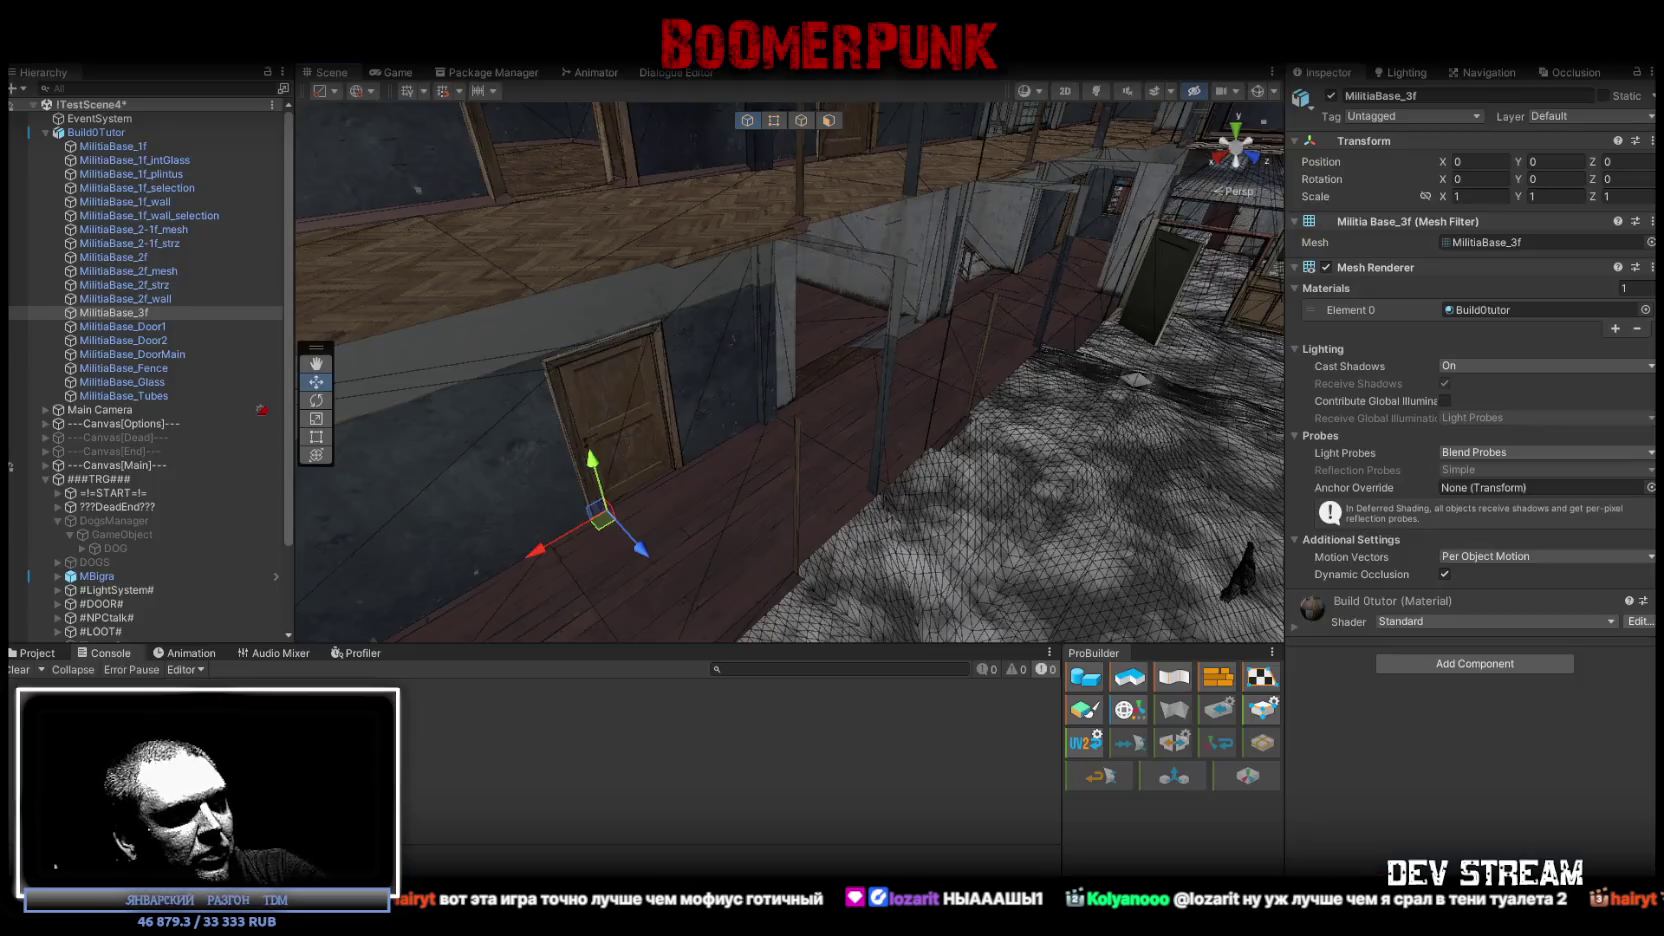
alt+drag(760, 400, 684, 490)
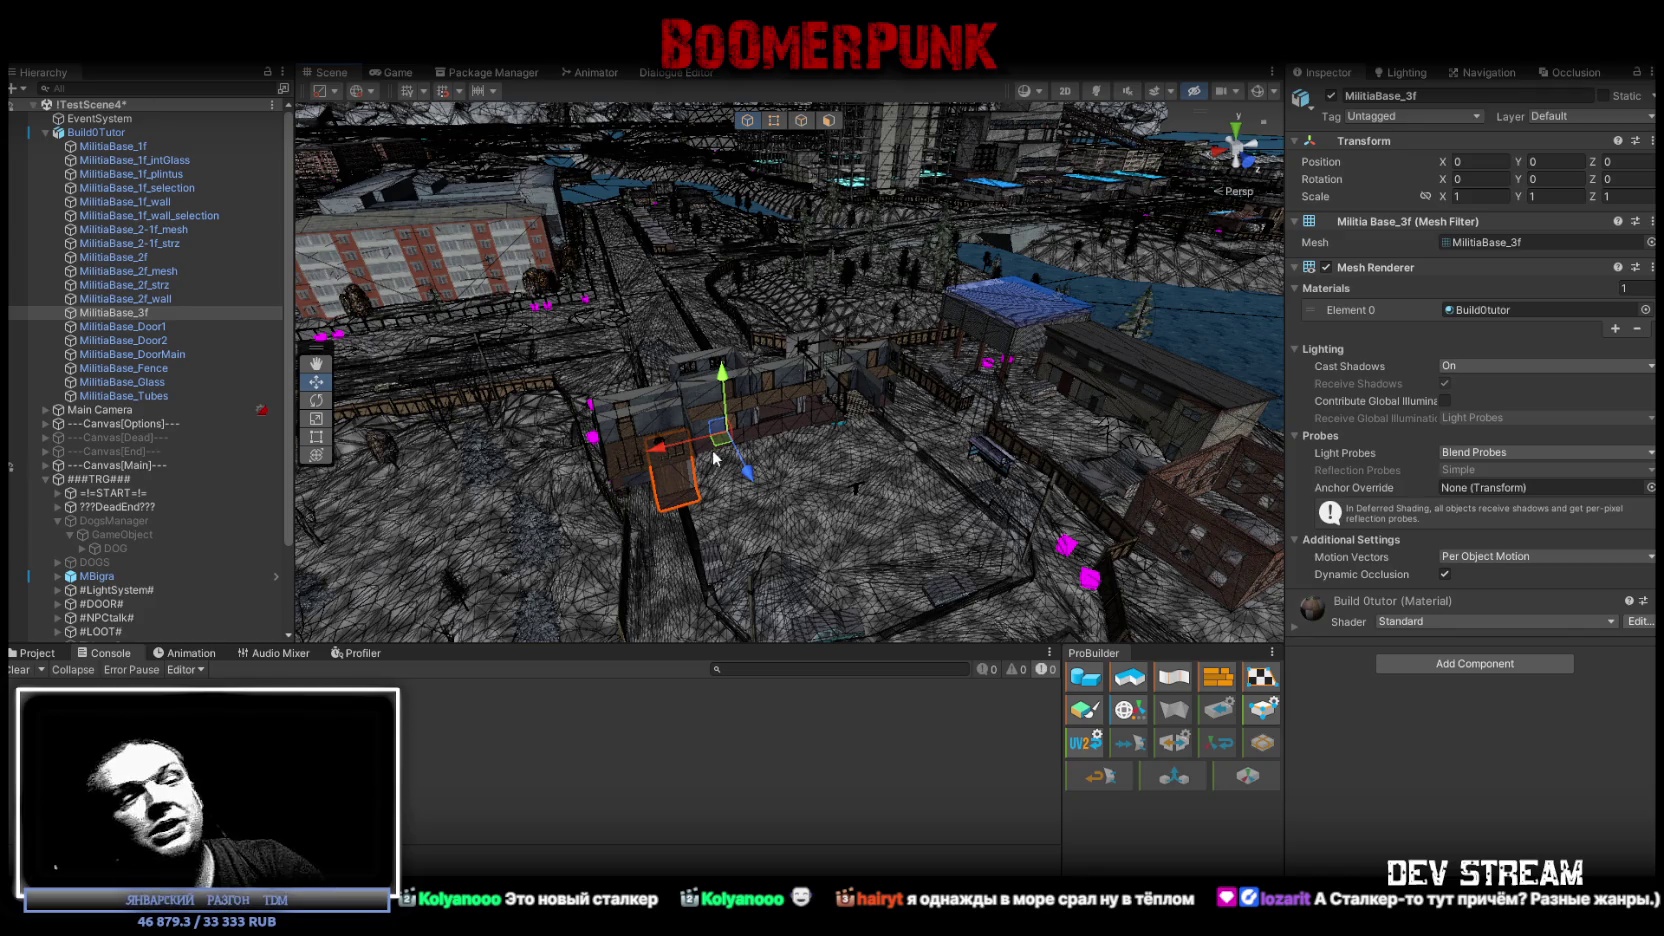
mouse_move(720, 436)
right_down()
mouse_move(843, 441)
mouse_move(739, 432)
mouse_move(831, 403)
mouse_move(998, 439)
mouse_move(1040, 365)
right_up()
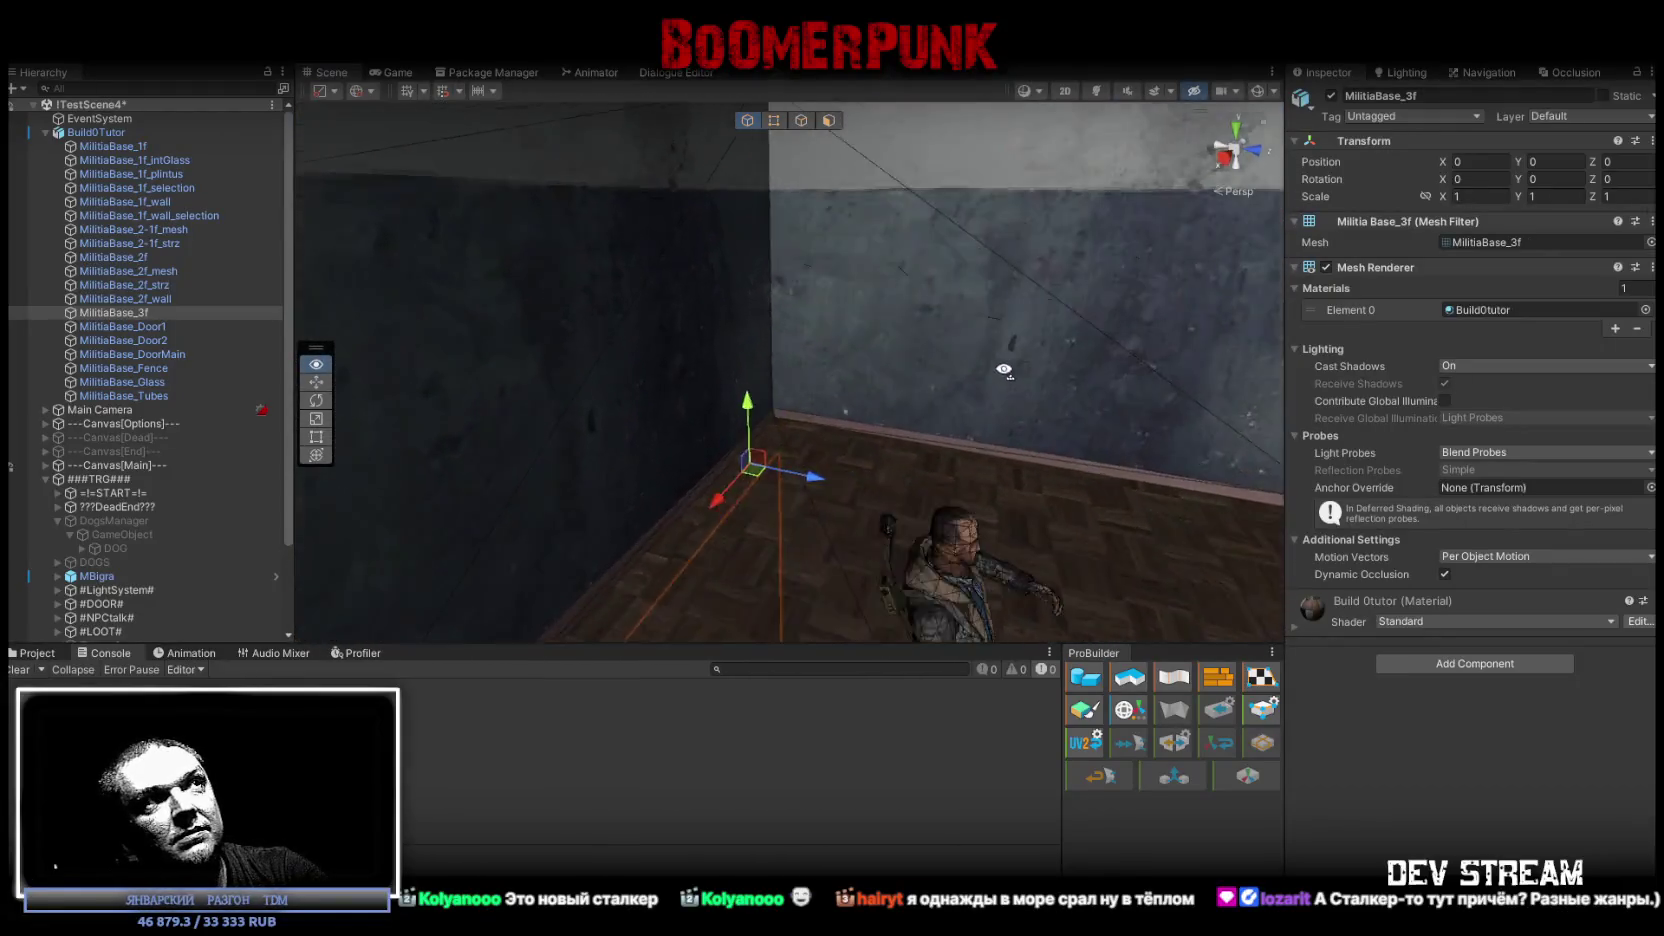
Widen the Unity room view, then drag the Sublustrum Steam store page over the editor.
right_drag(1040, 364, 968, 362)
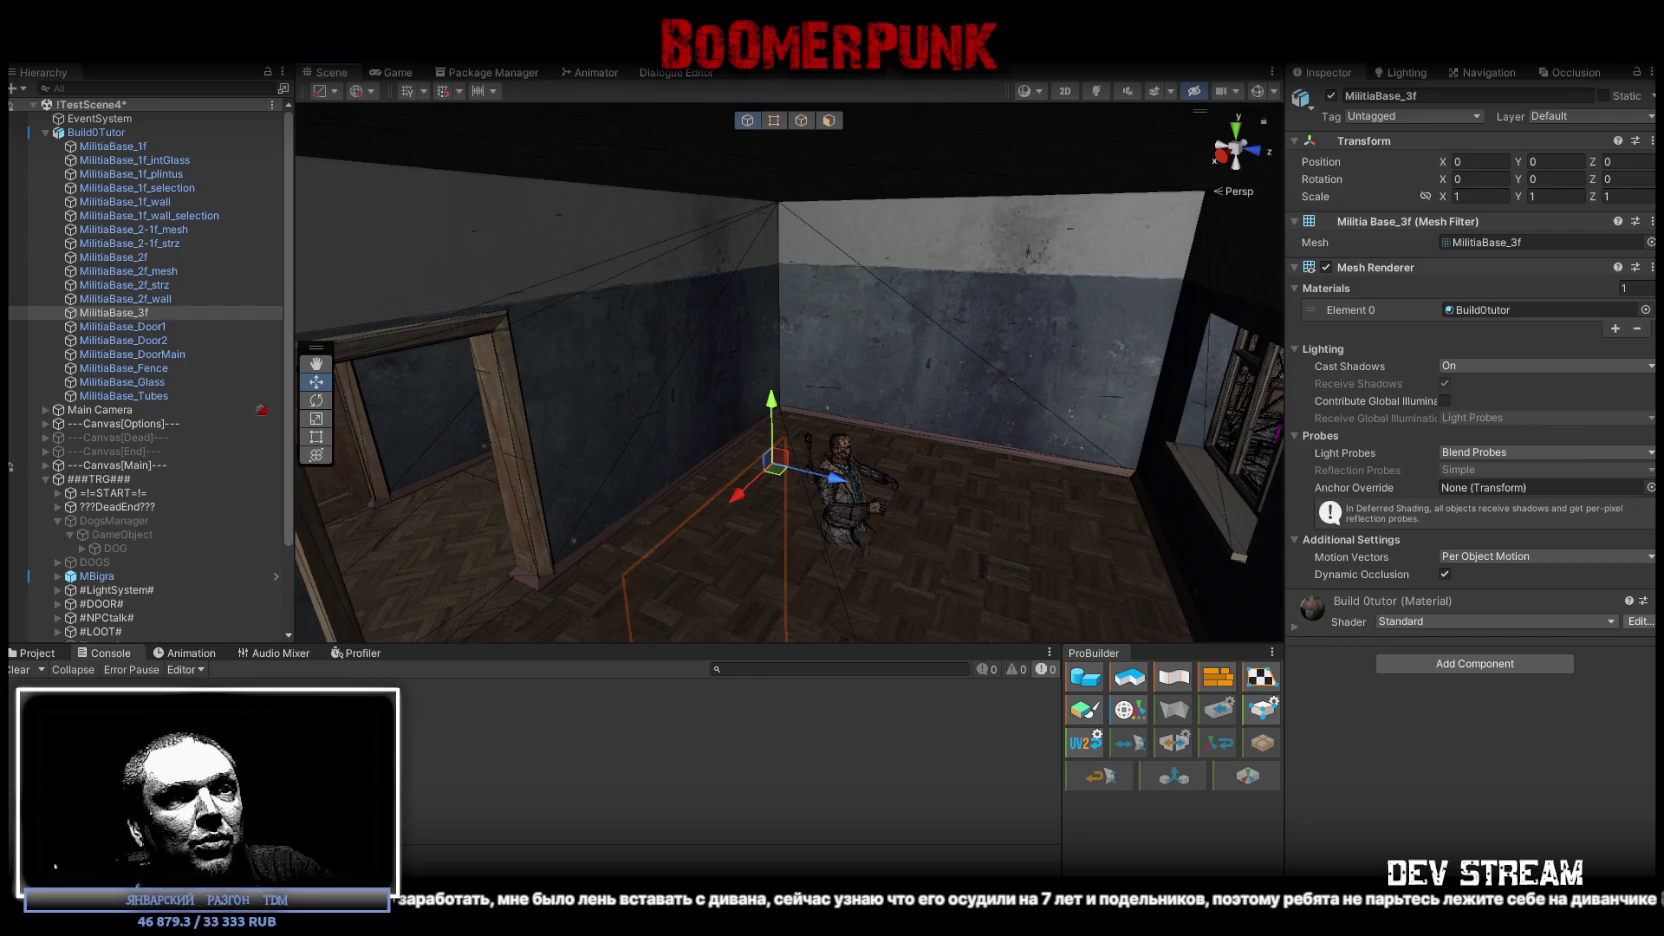
drag(1130, 428, 1130, 80)
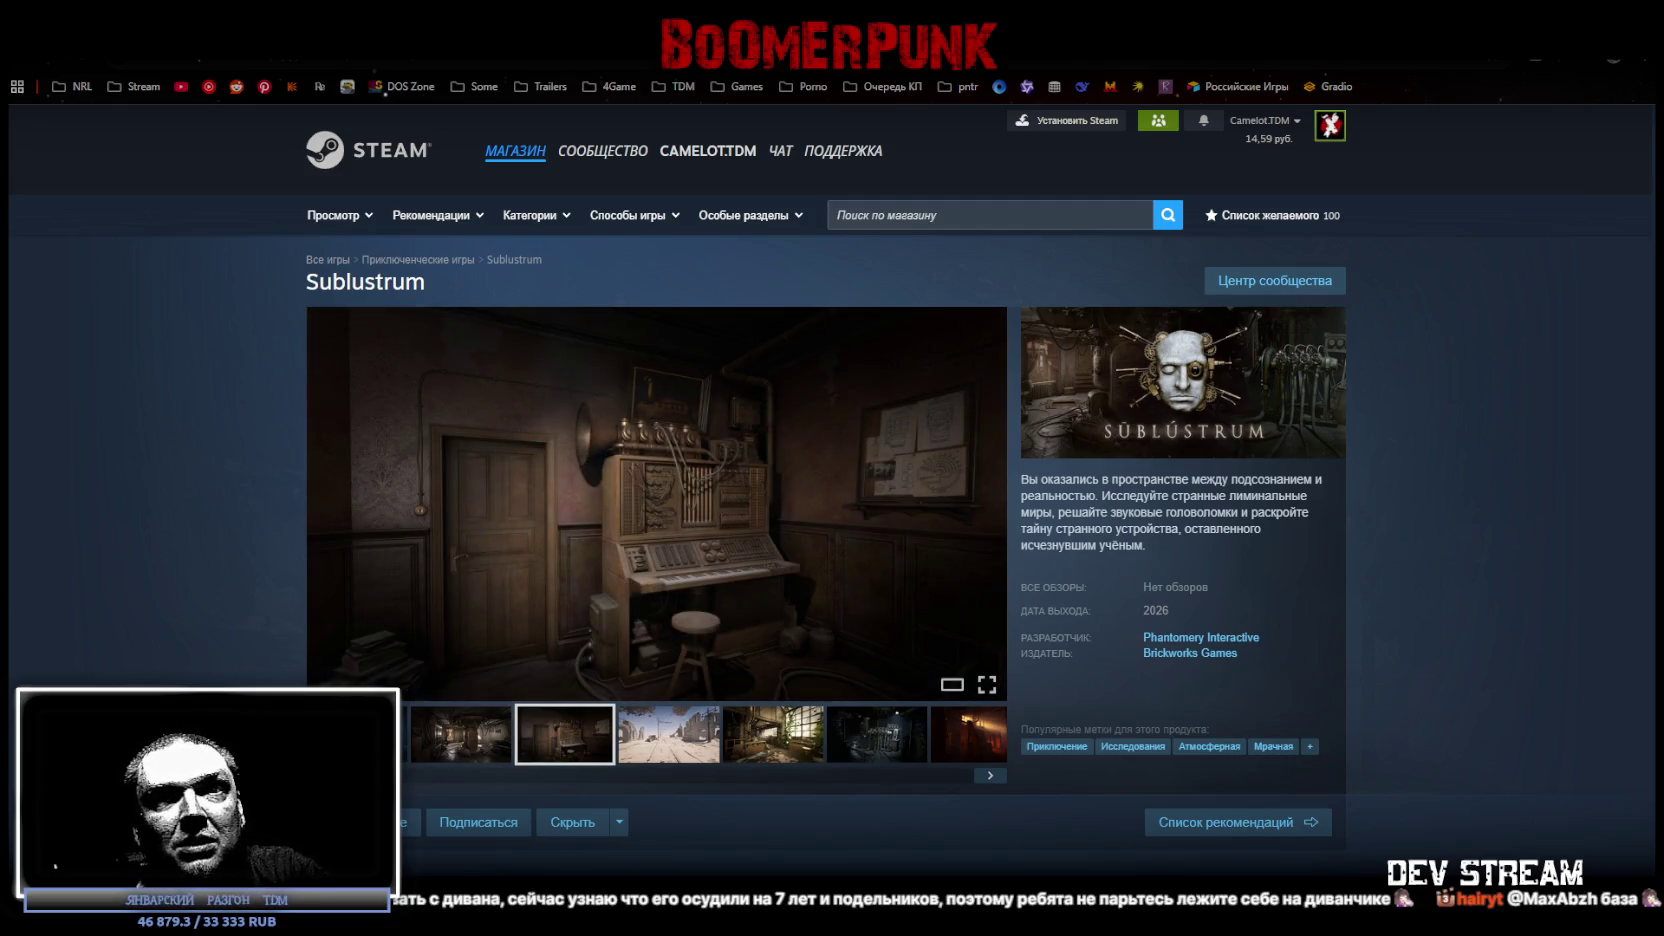
mouse_move(520, 634)
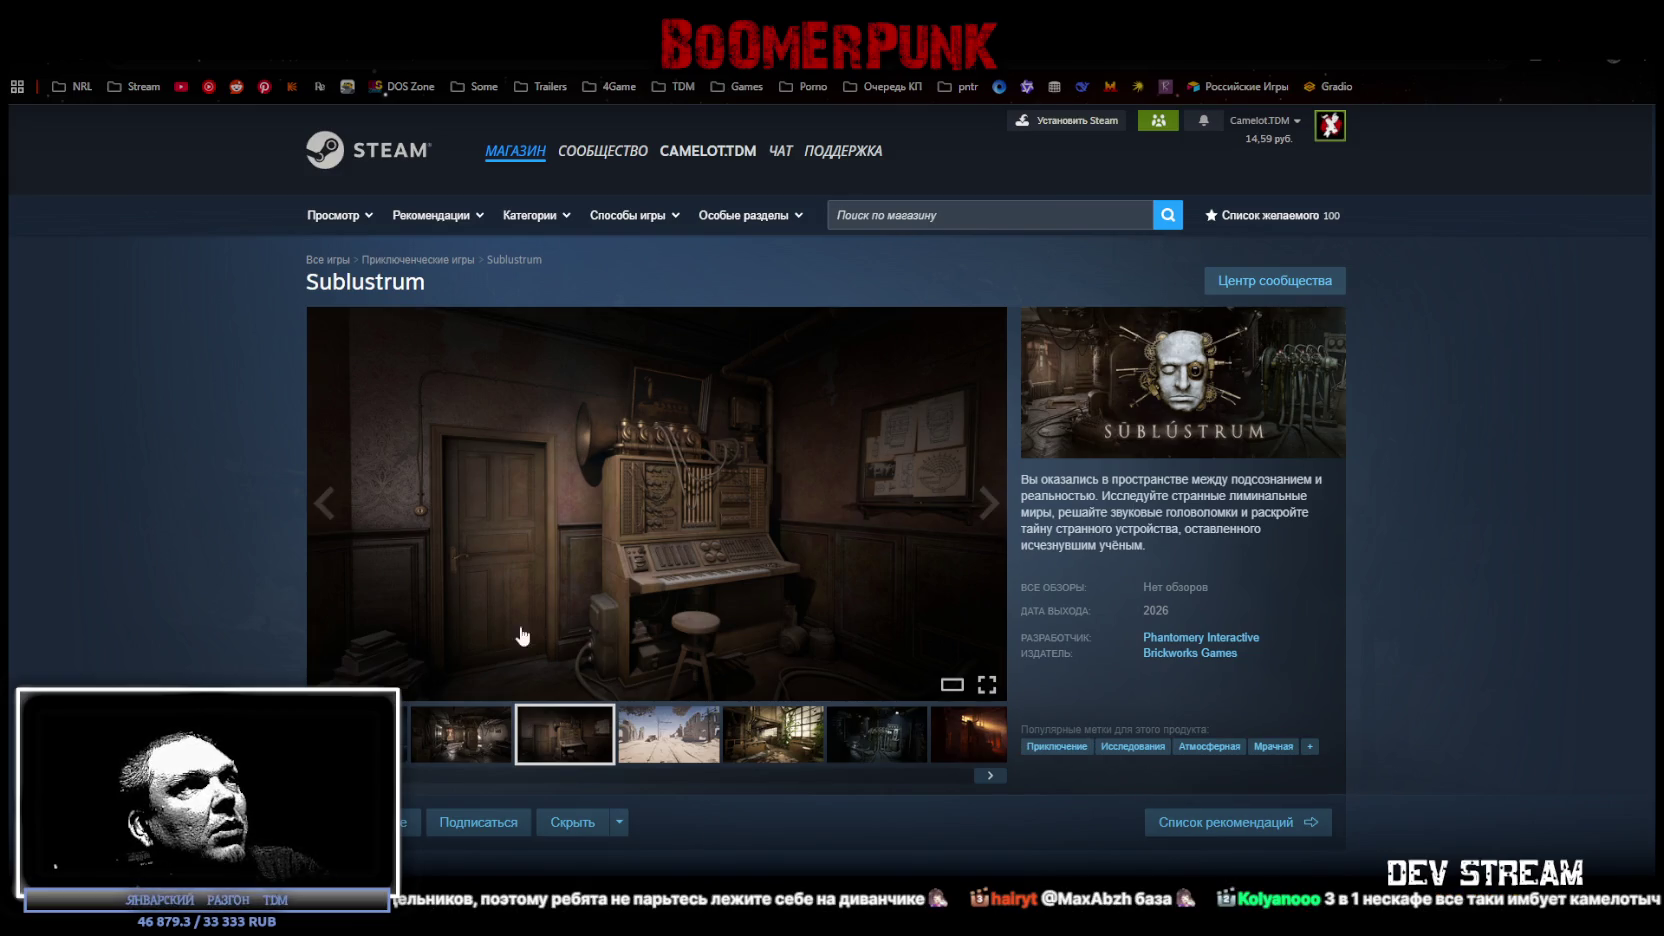
Page through Sublustrum's screenshots full screen, including the desert street, greenhouse and dark machinery shots.
click(987, 686)
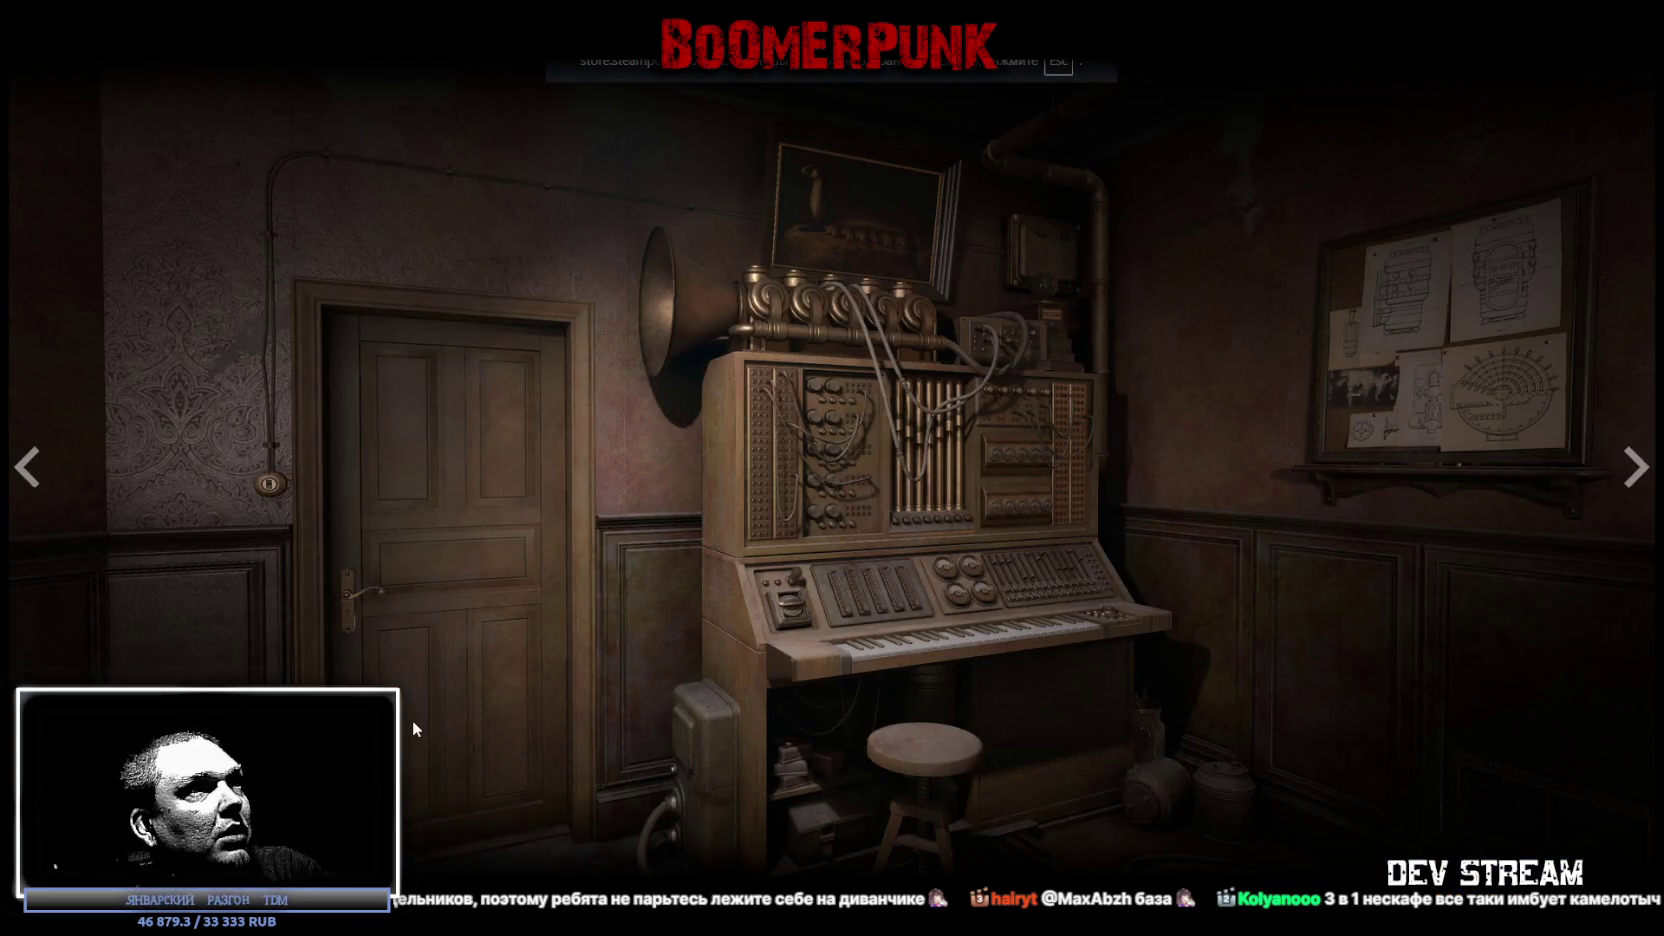
click(37, 477)
click(31, 476)
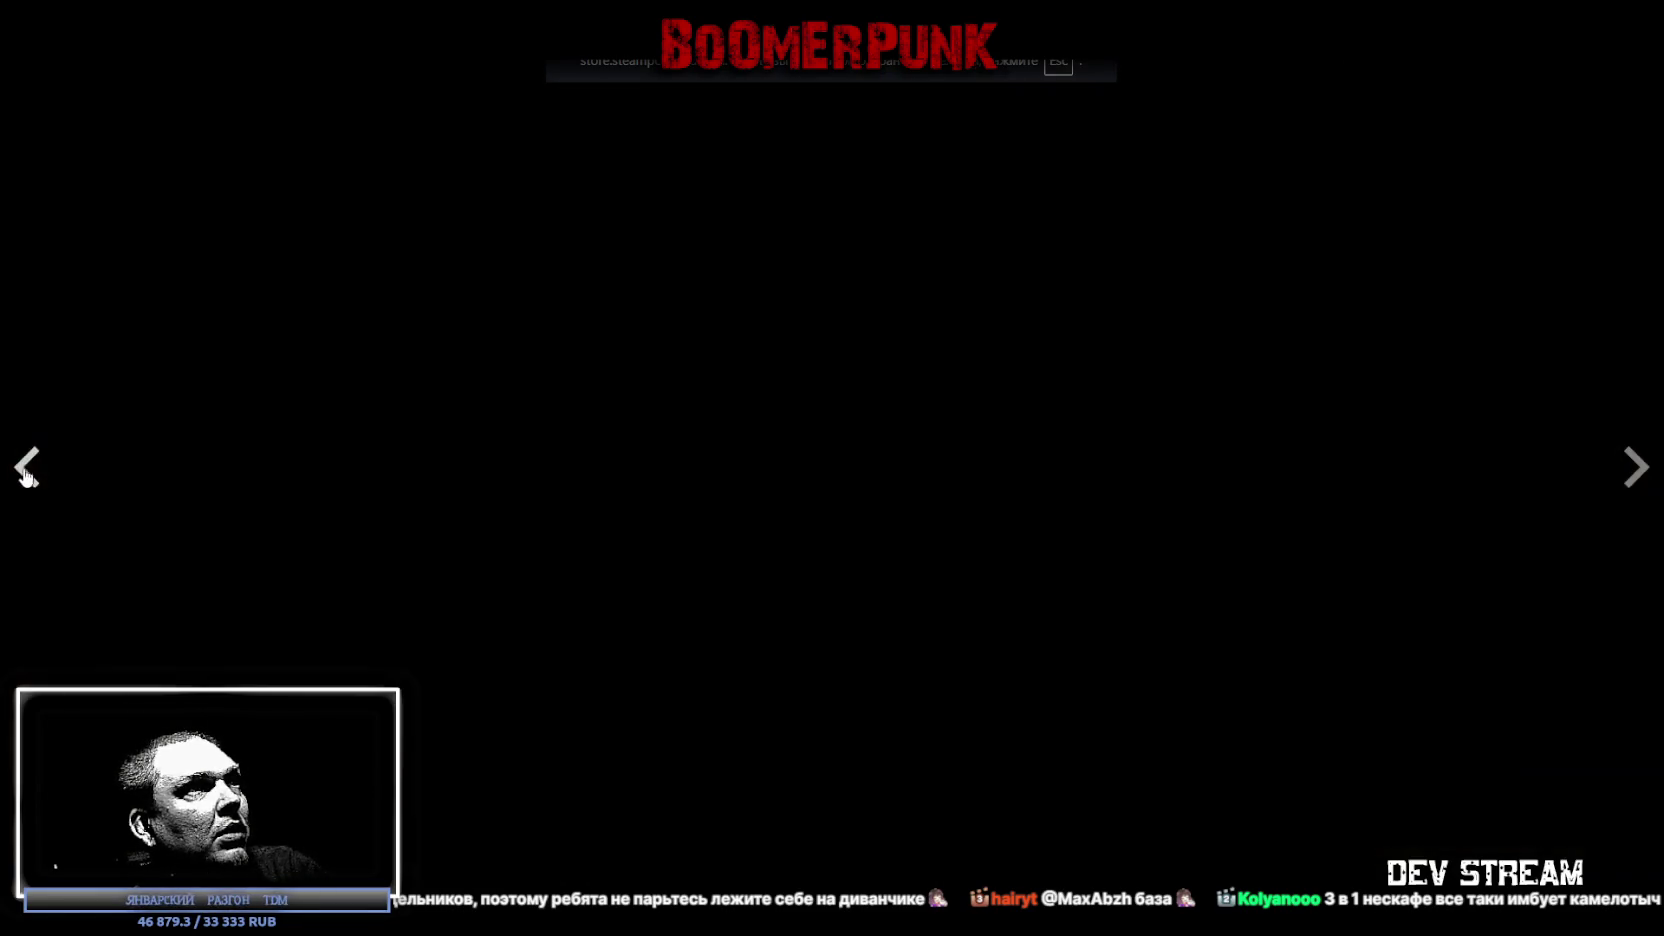
click(1641, 480)
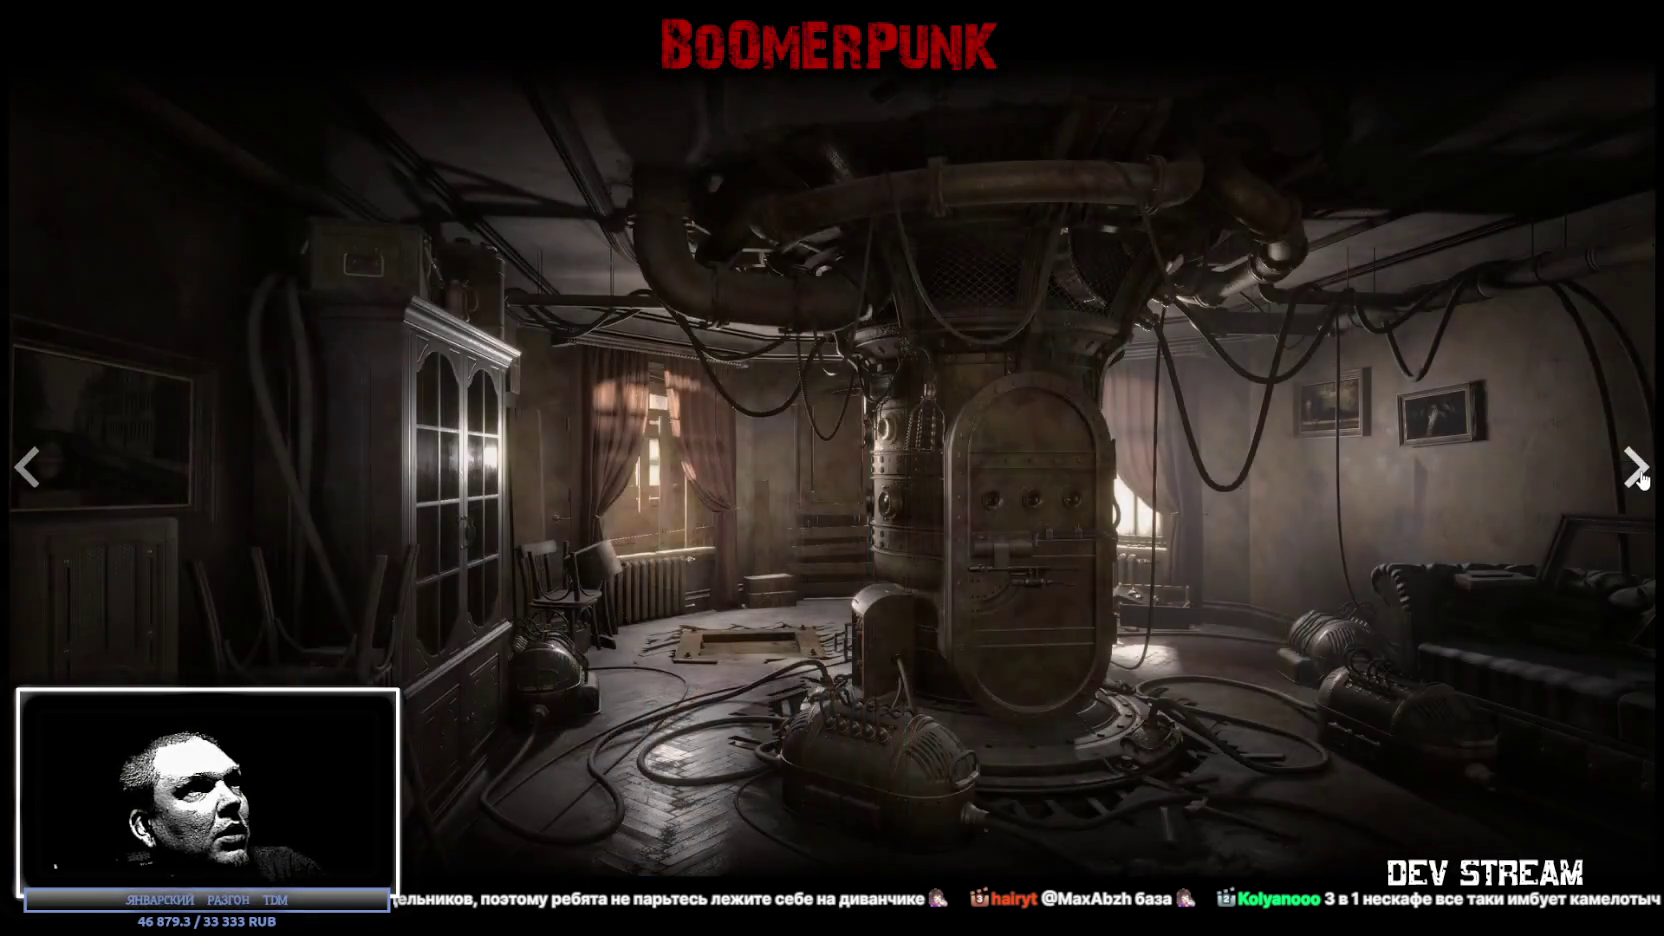
click(1641, 480)
click(1646, 477)
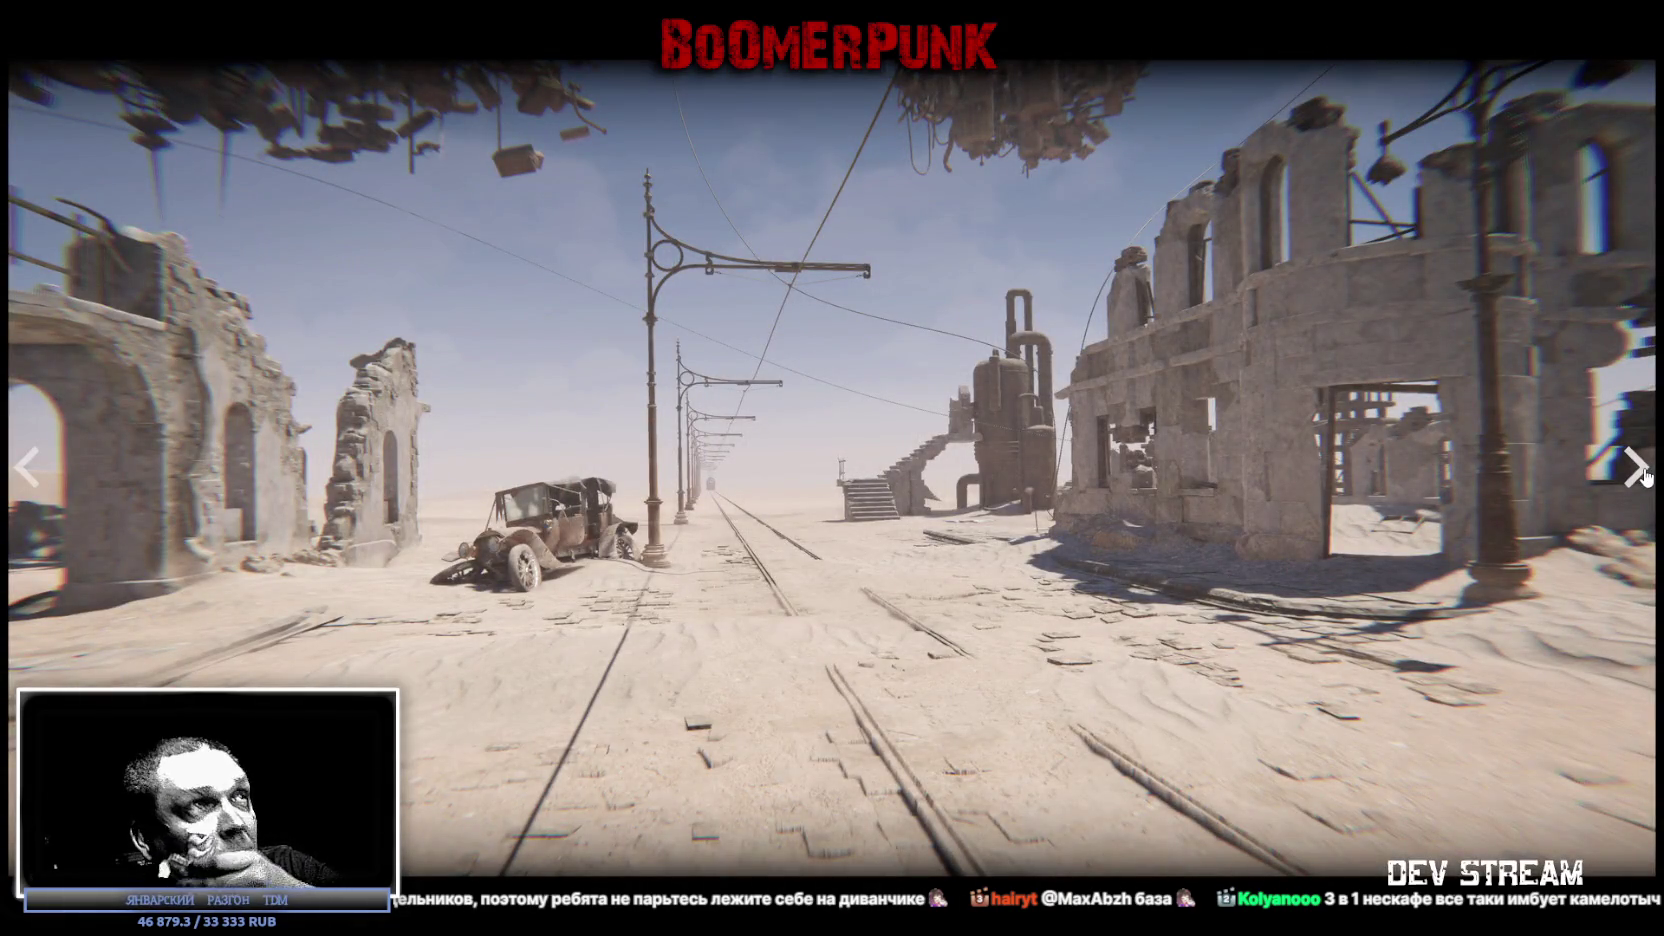
click(1646, 477)
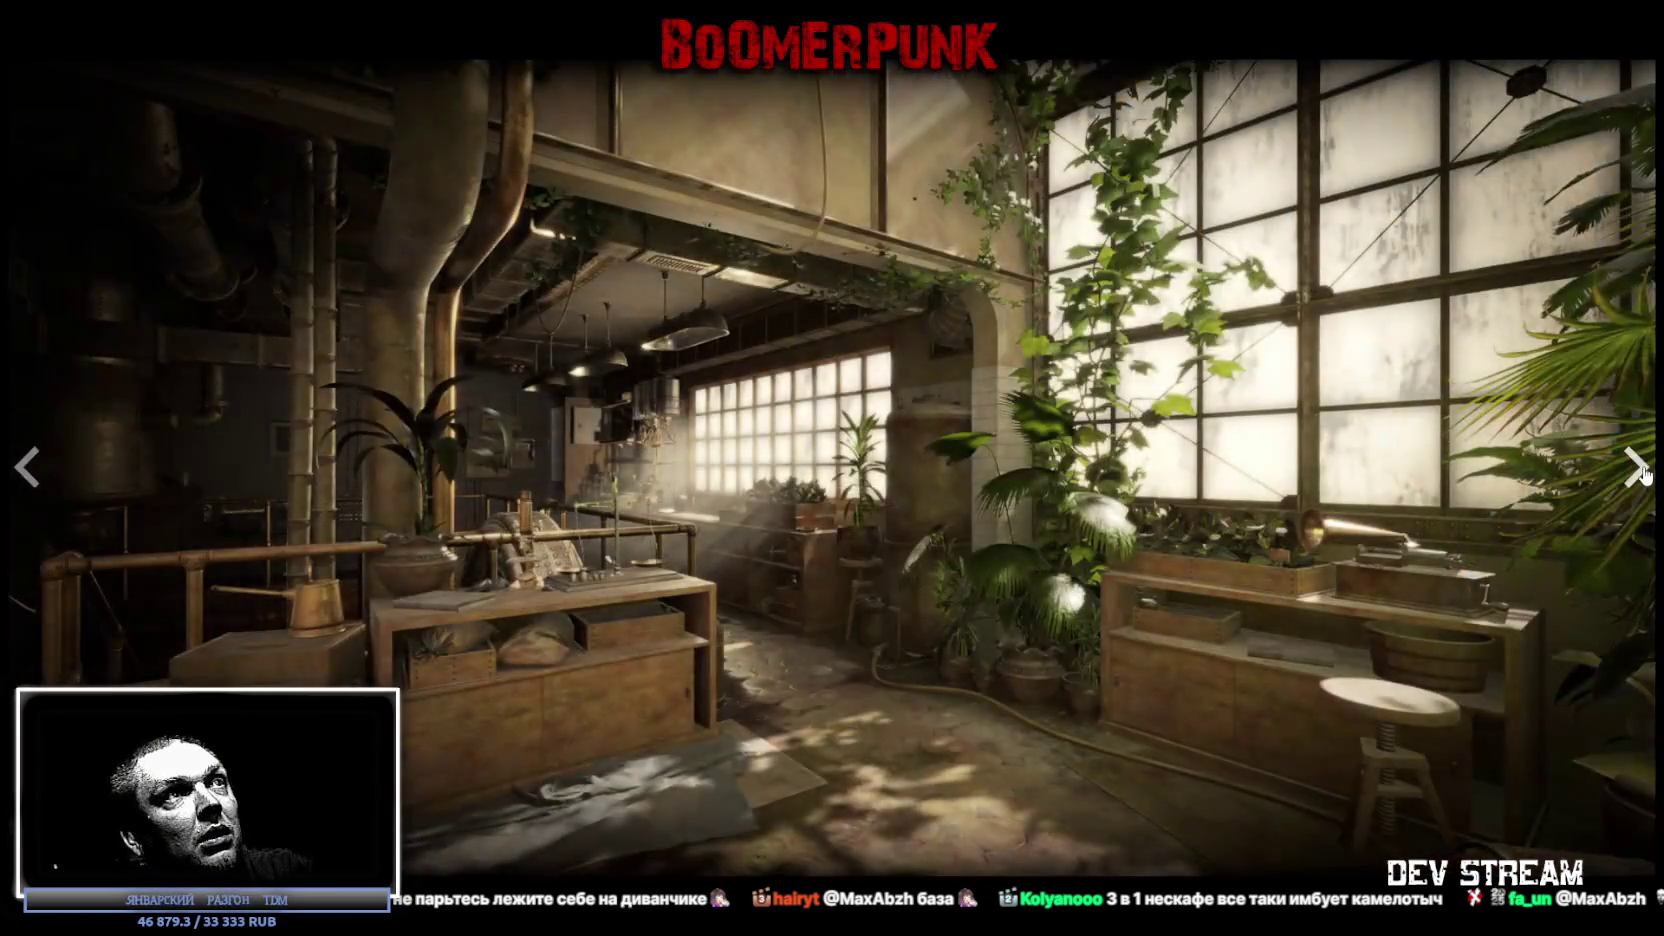
key(Escape)
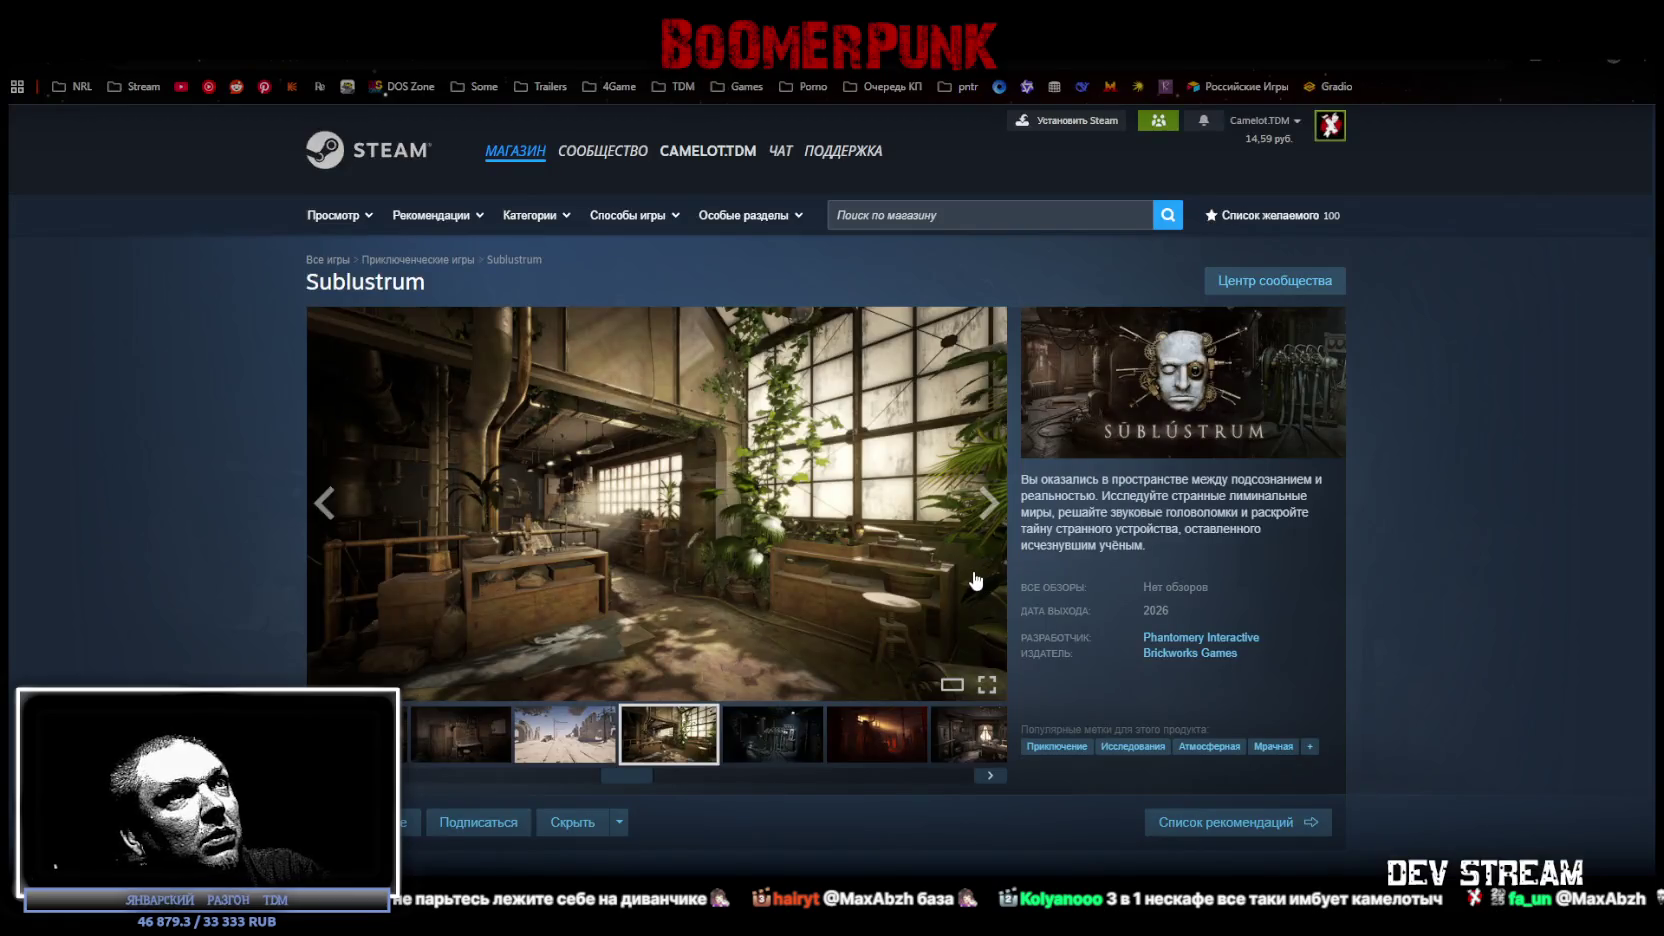
click(780, 762)
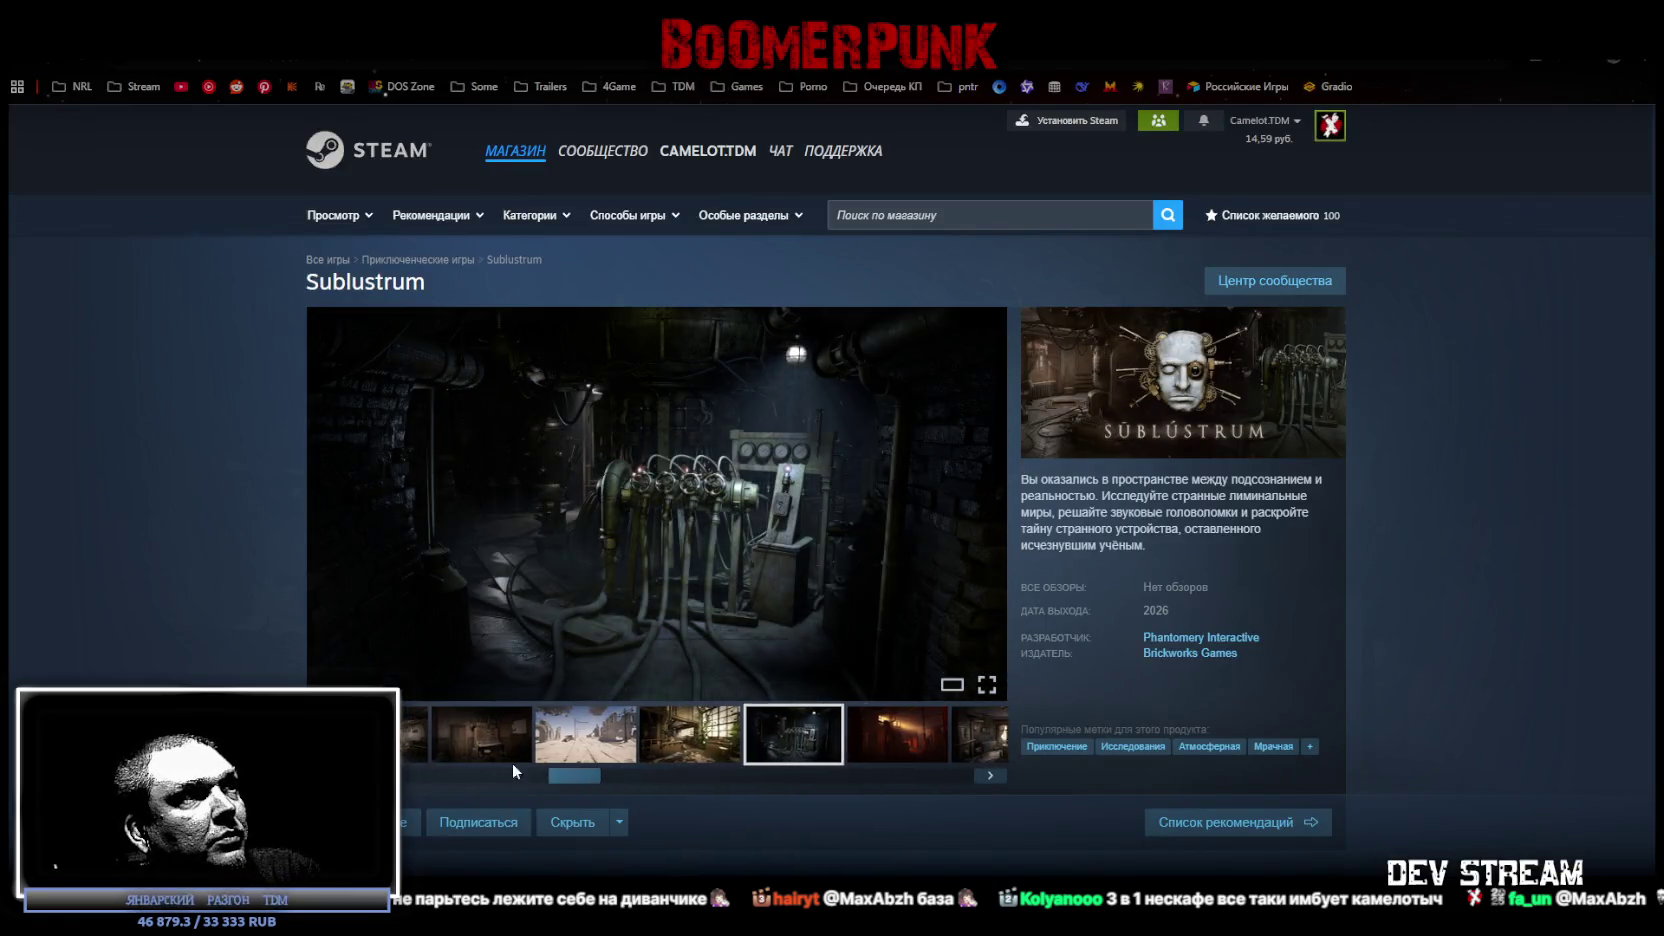
Watch the Sublustrum announcement trailer full screen.
click(370, 735)
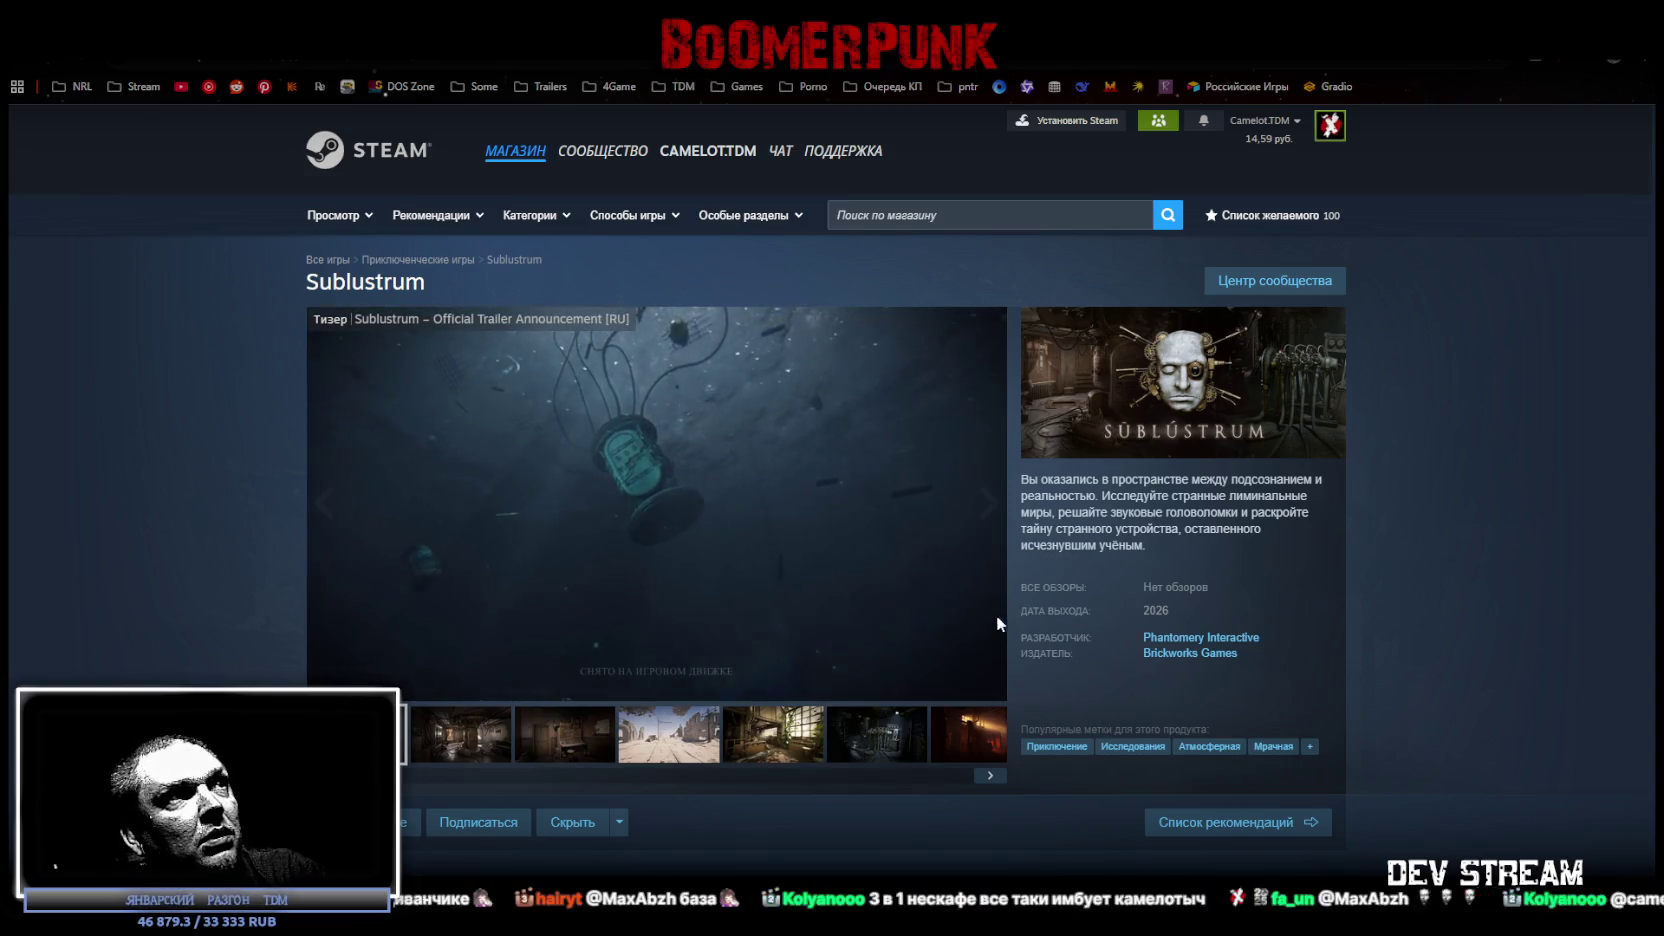
click(988, 685)
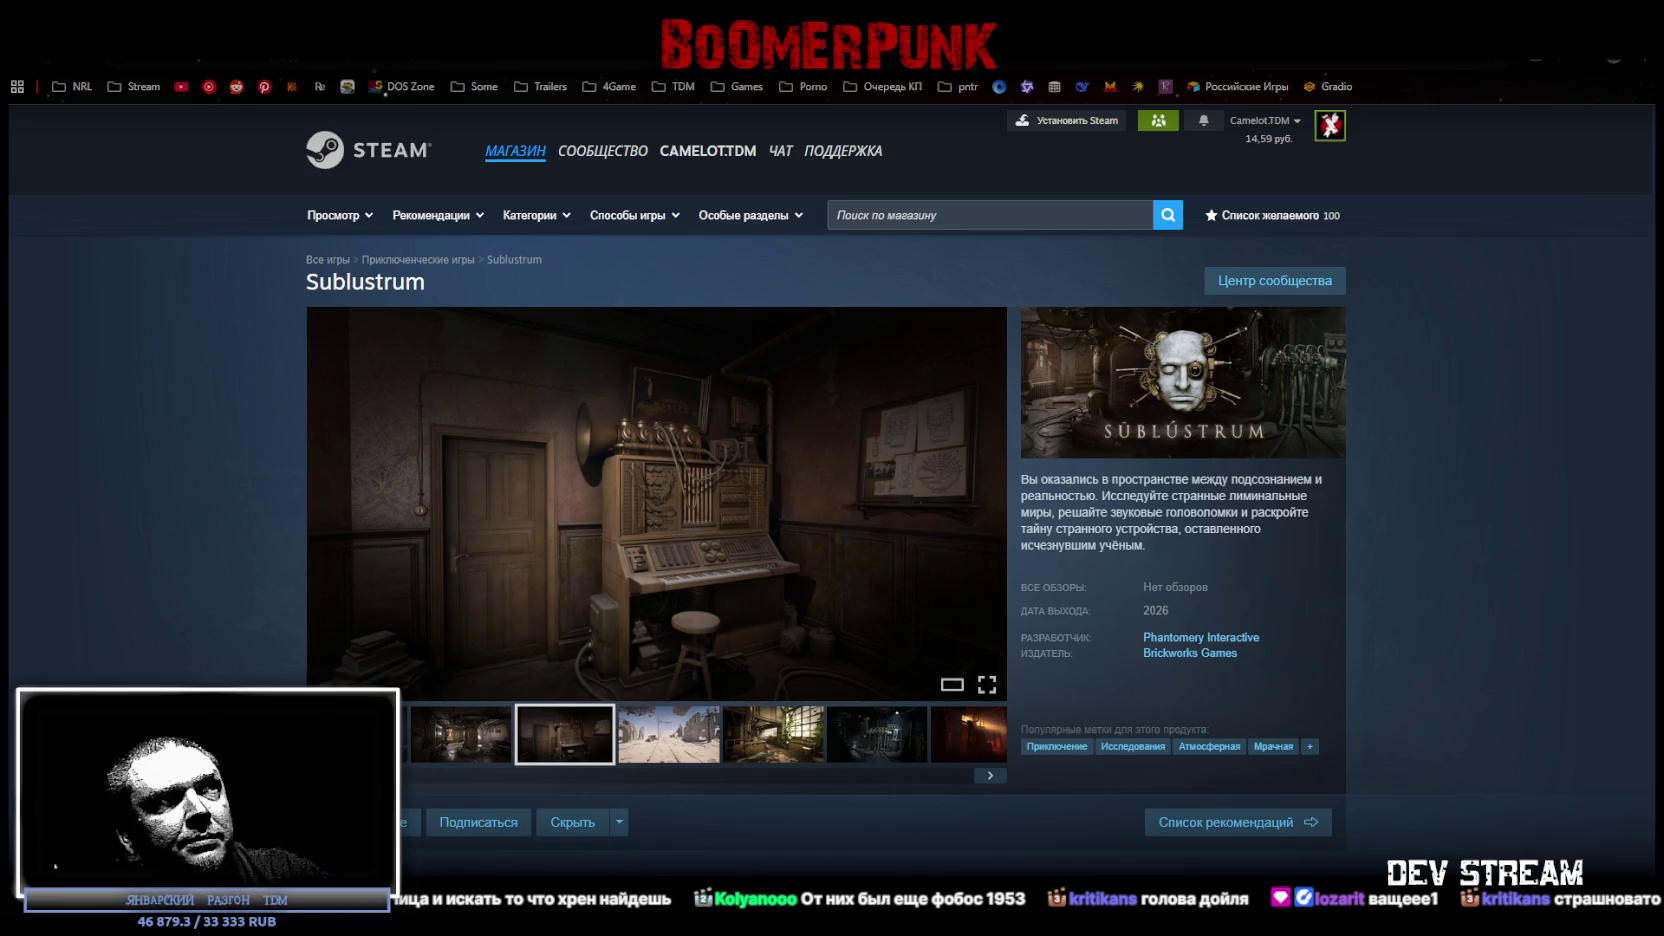
scroll(1131, 803, down, 6)
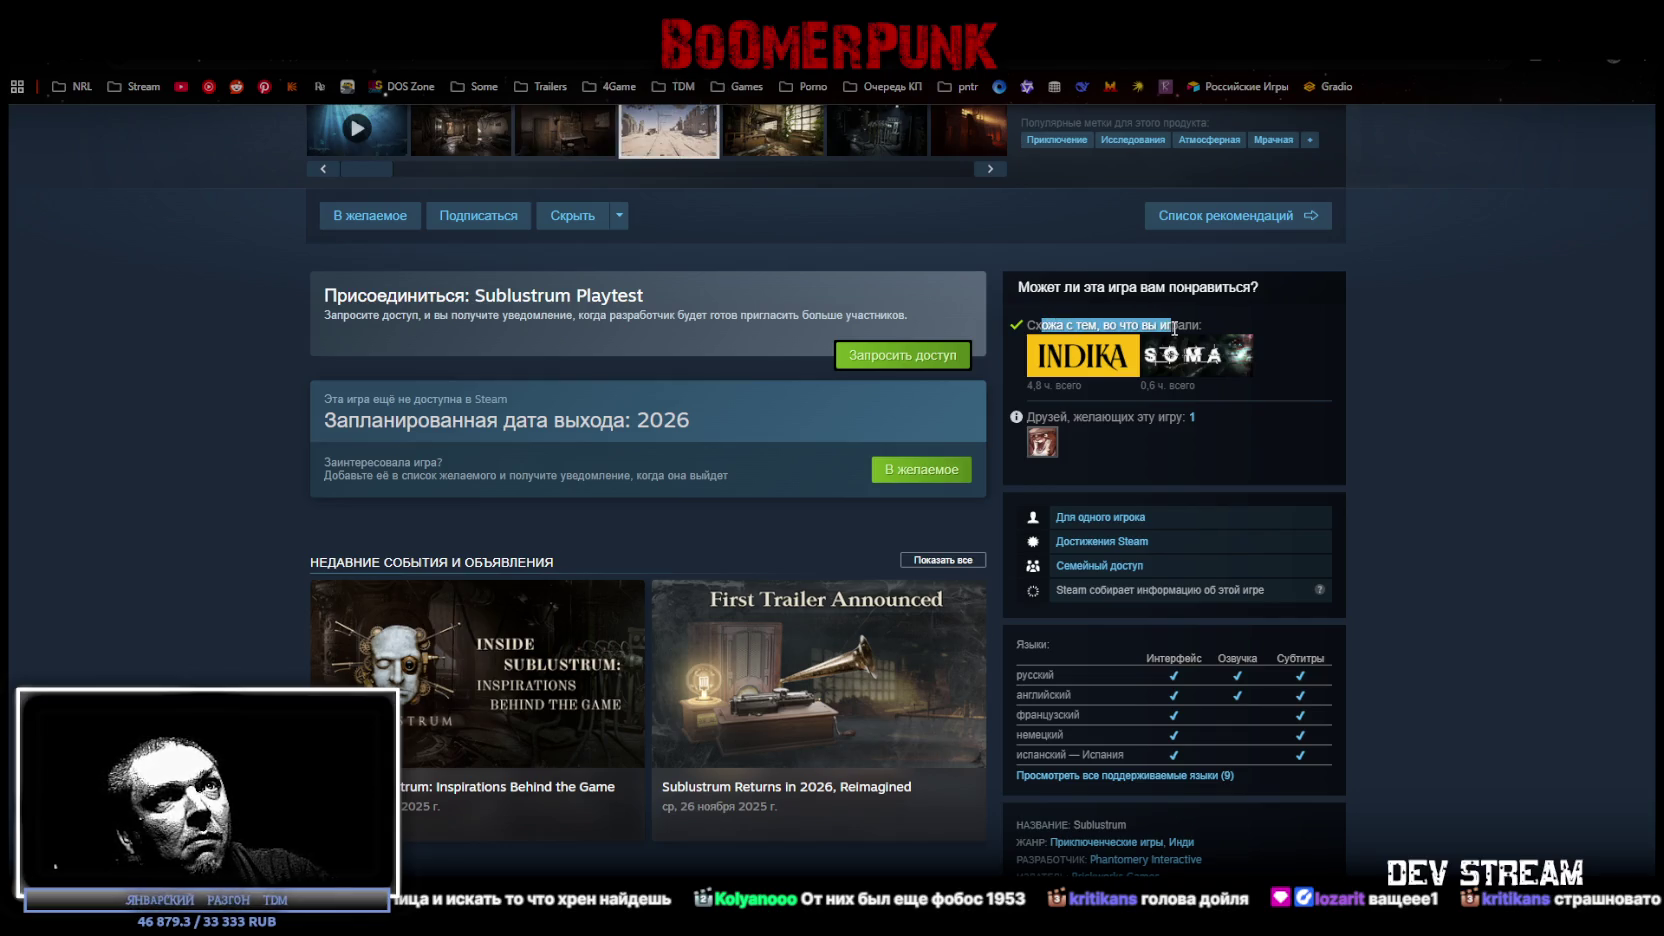
Scroll down Sublustrum's page, expanding the full description with ЧИТАТЬ ДАЛЬШЕ to read it and the requirements.
drag(1175, 328, 1181, 322)
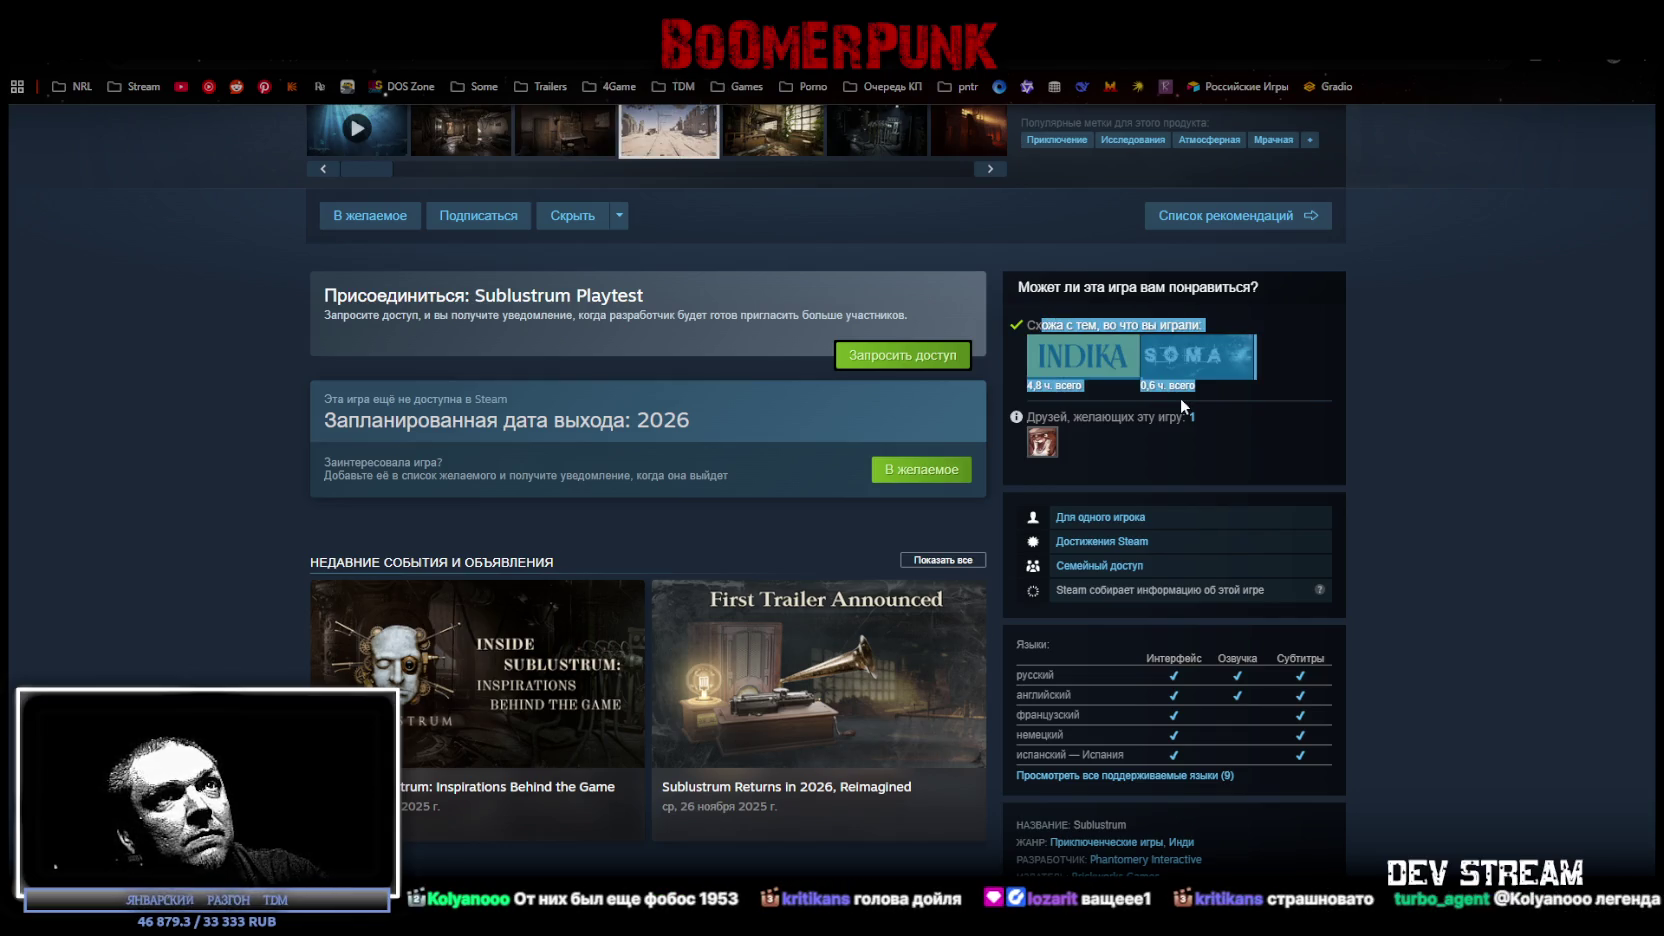
click(1181, 322)
scroll(1124, 690, down, 5)
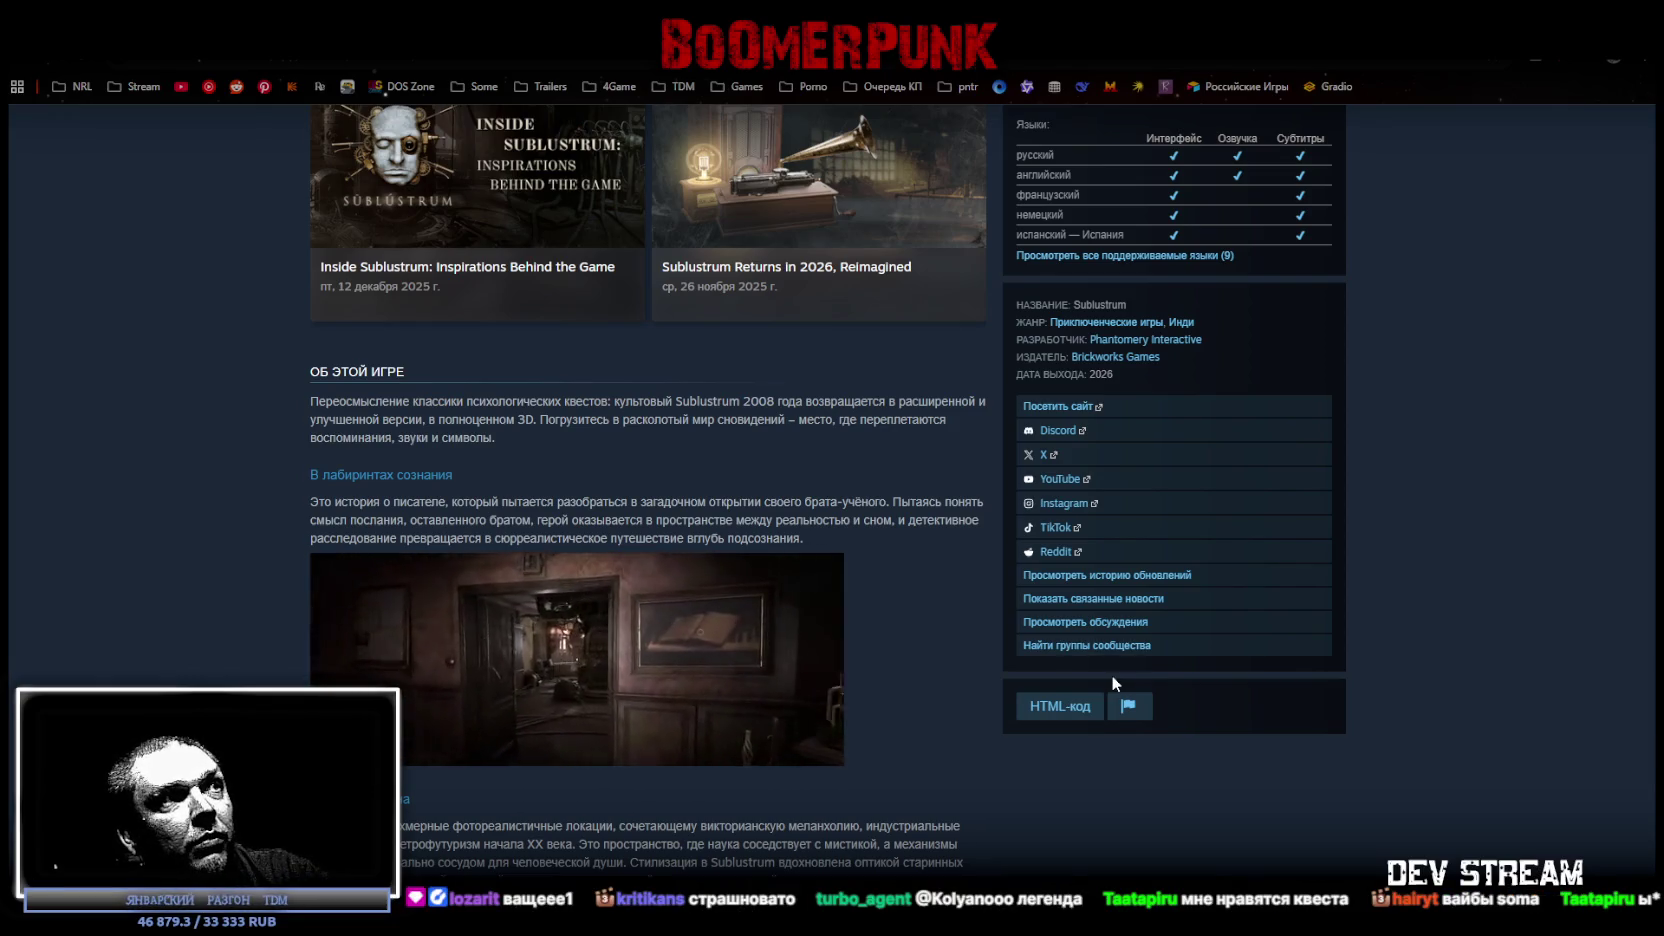
scroll(994, 647, down, 3)
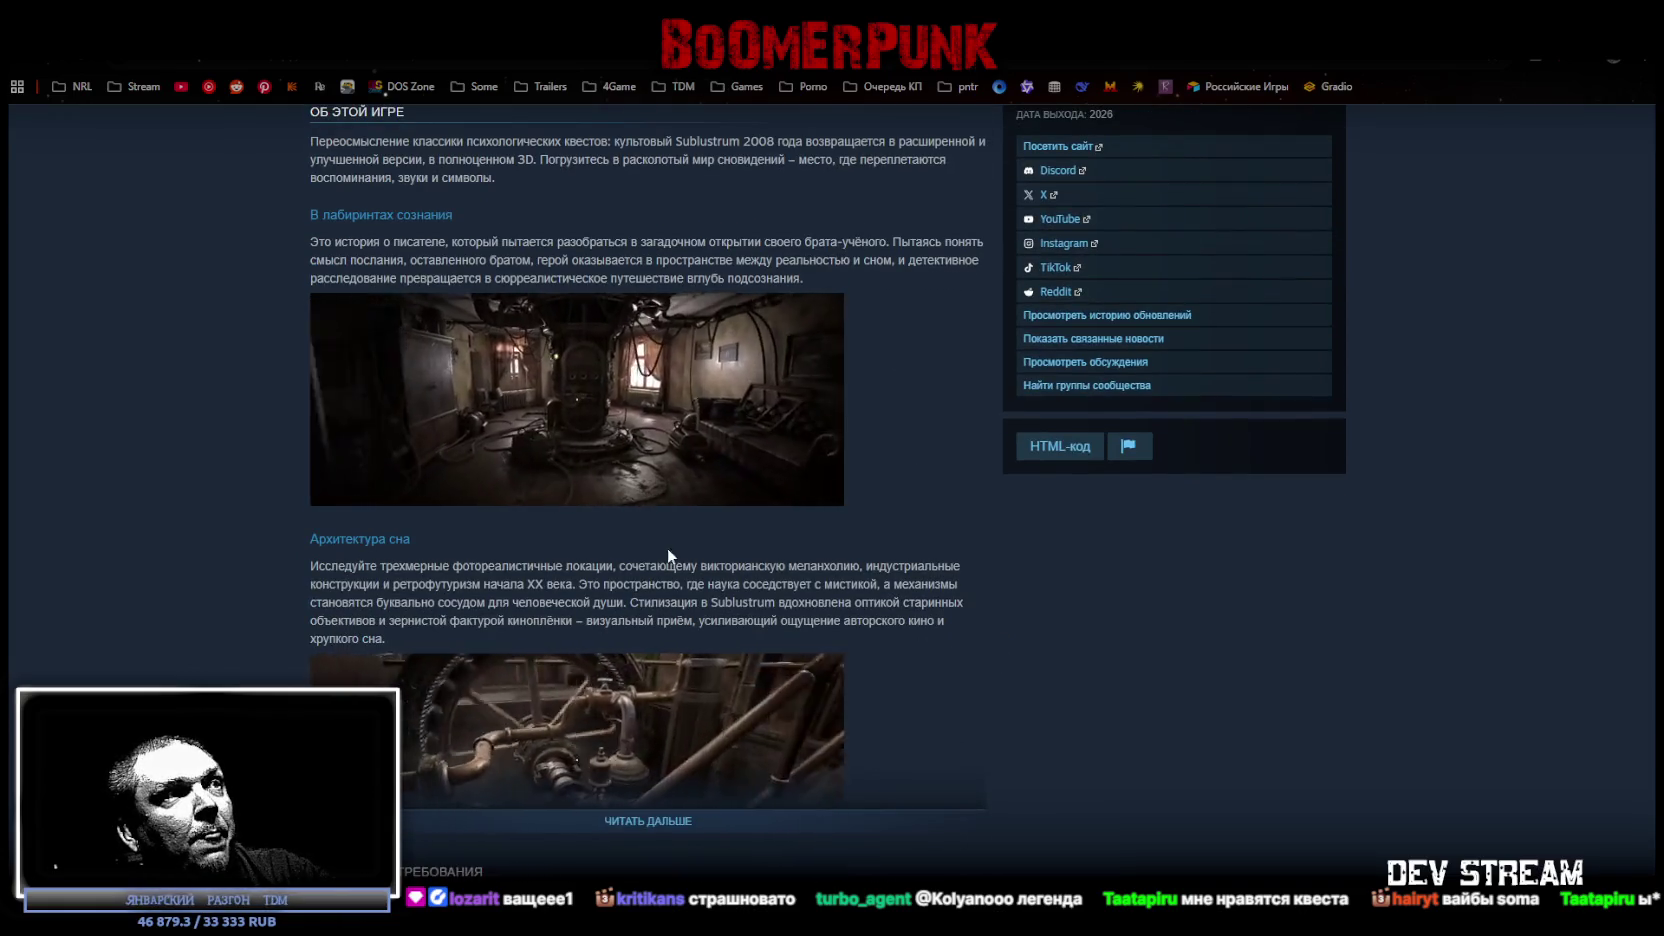
scroll(660, 540, down, 3)
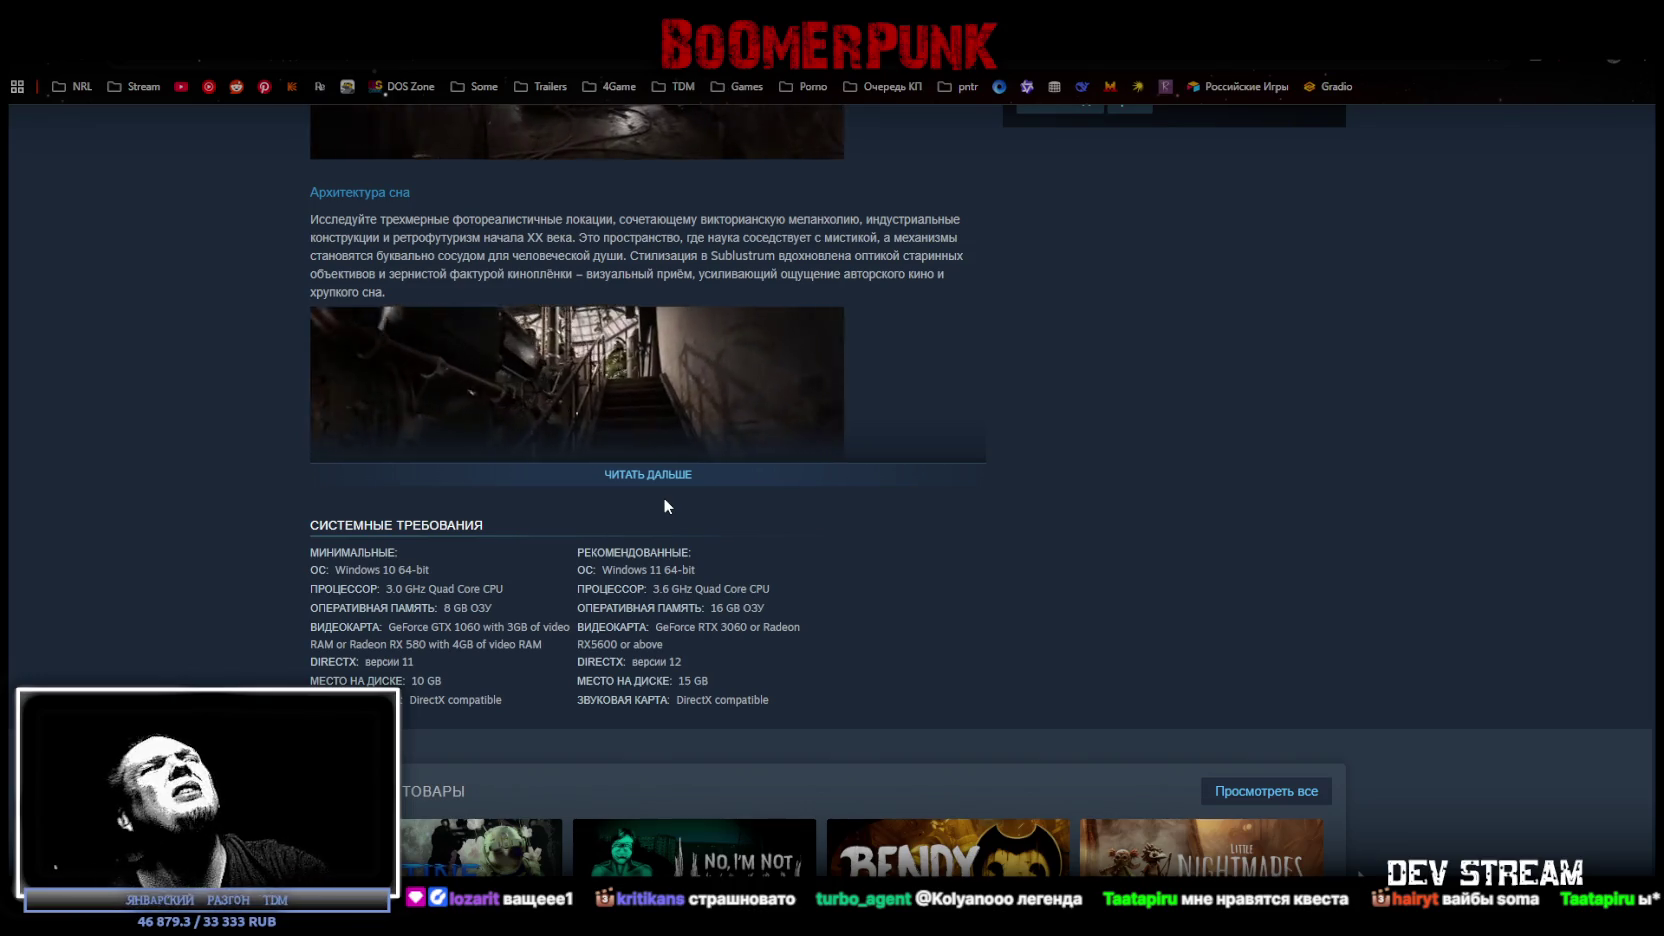
scroll(635, 560, up, 5)
scroll(680, 600, down, 2)
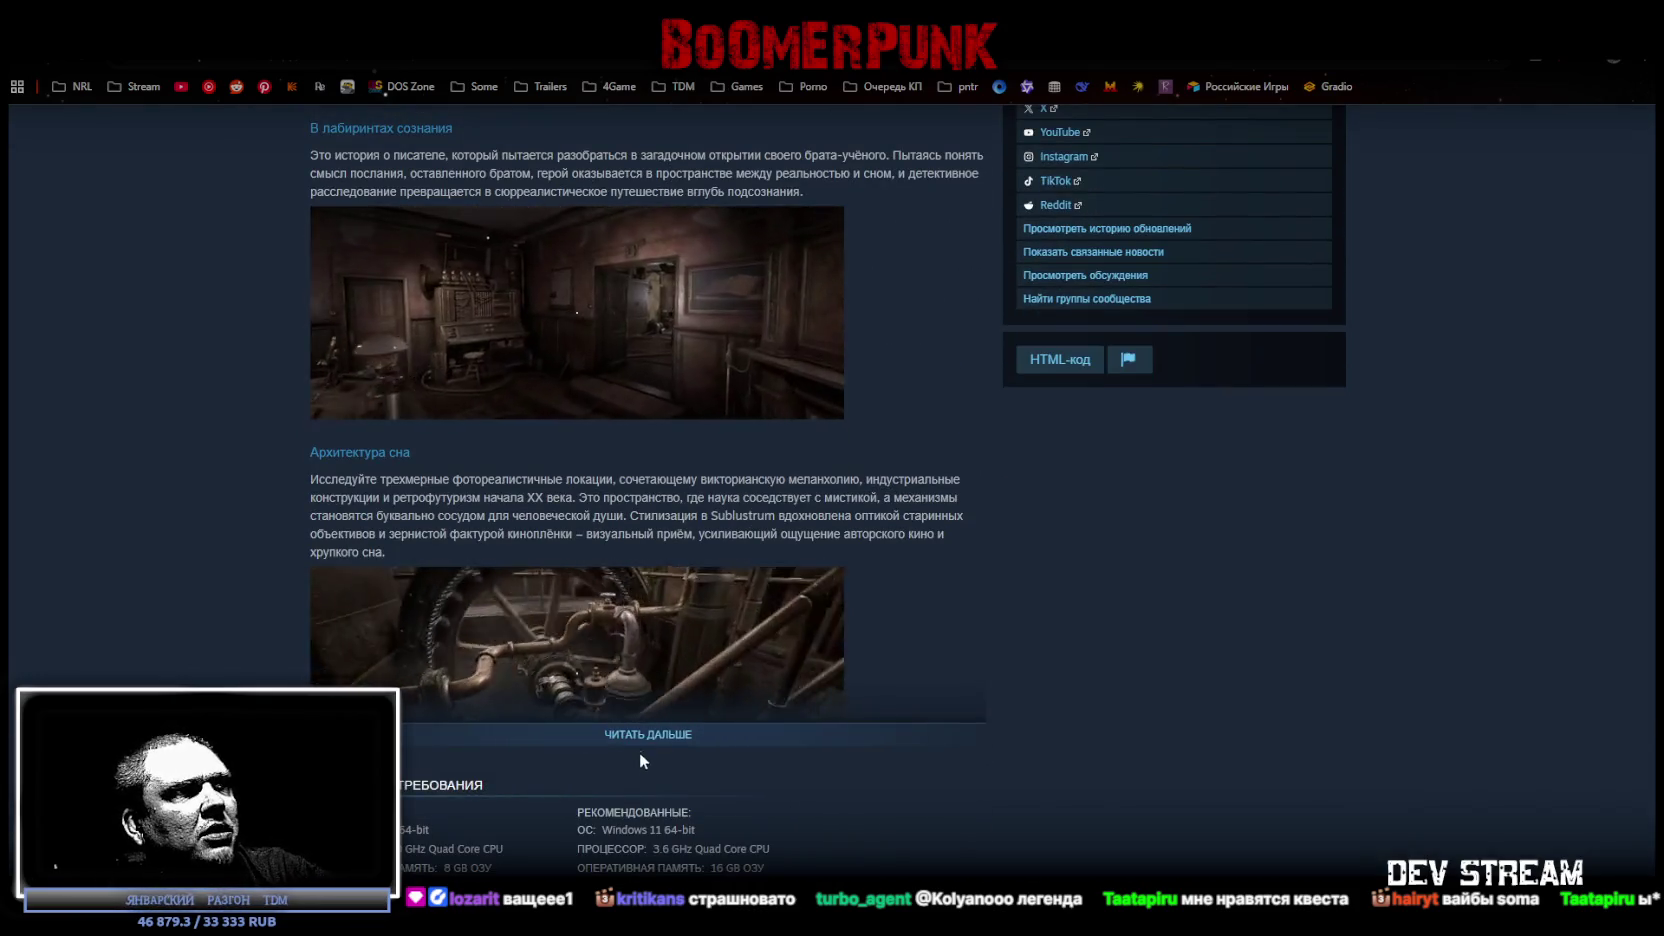
click(650, 733)
scroll(888, 644, down, 4)
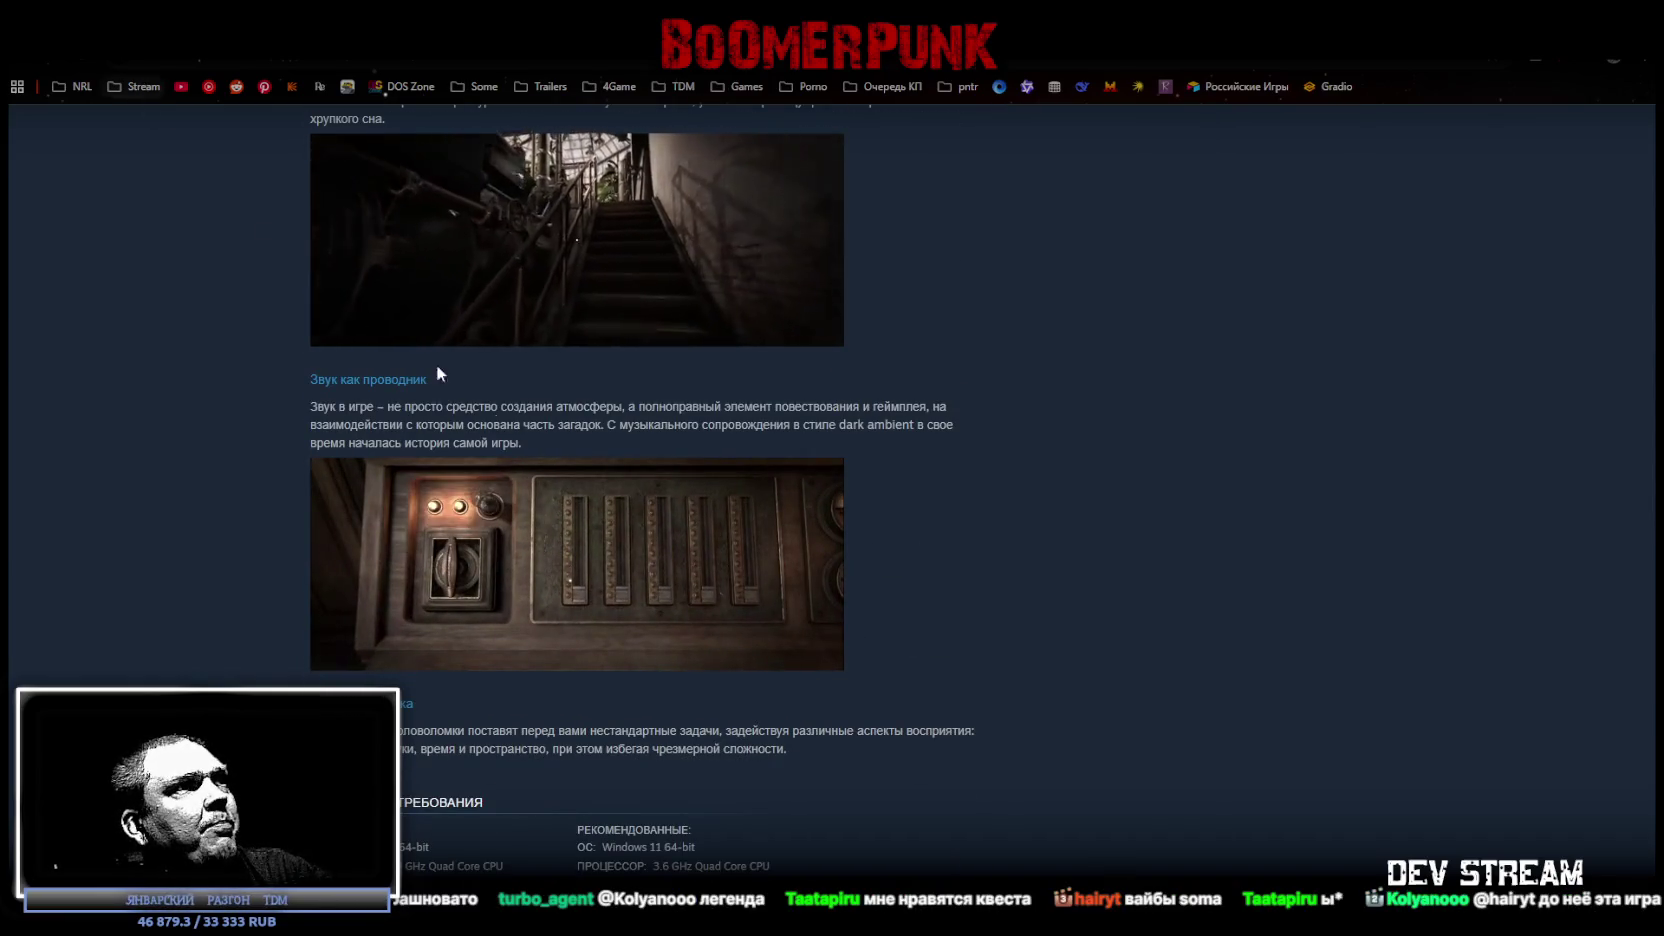
scroll(648, 440, up, 4)
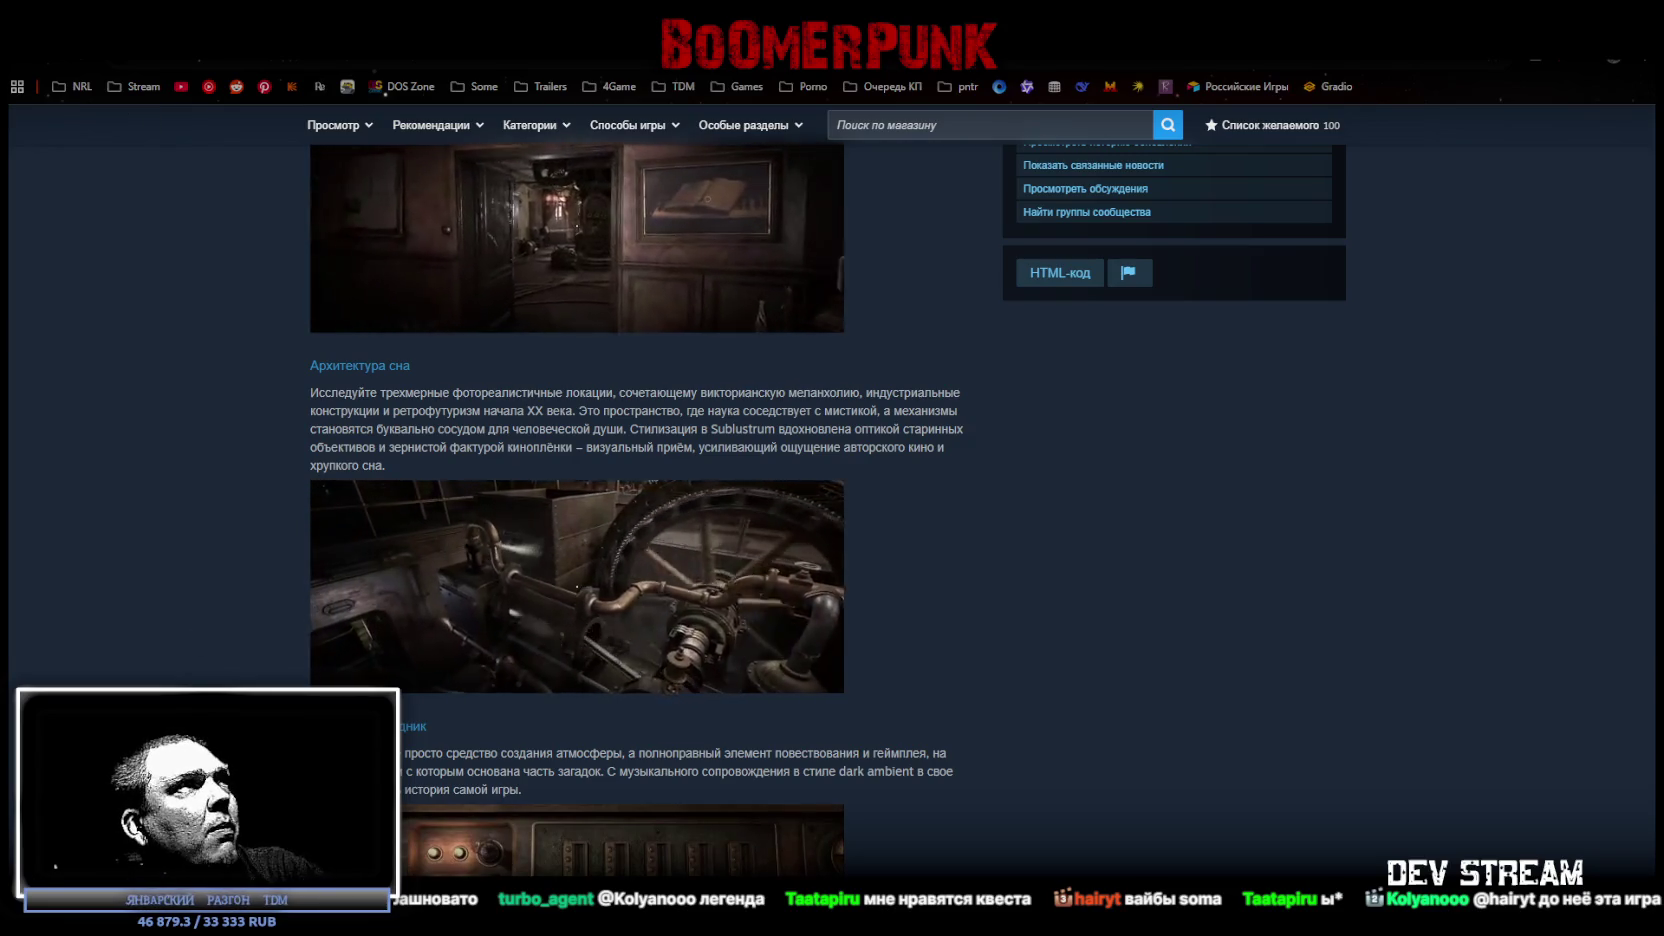
key(alt+Tab)
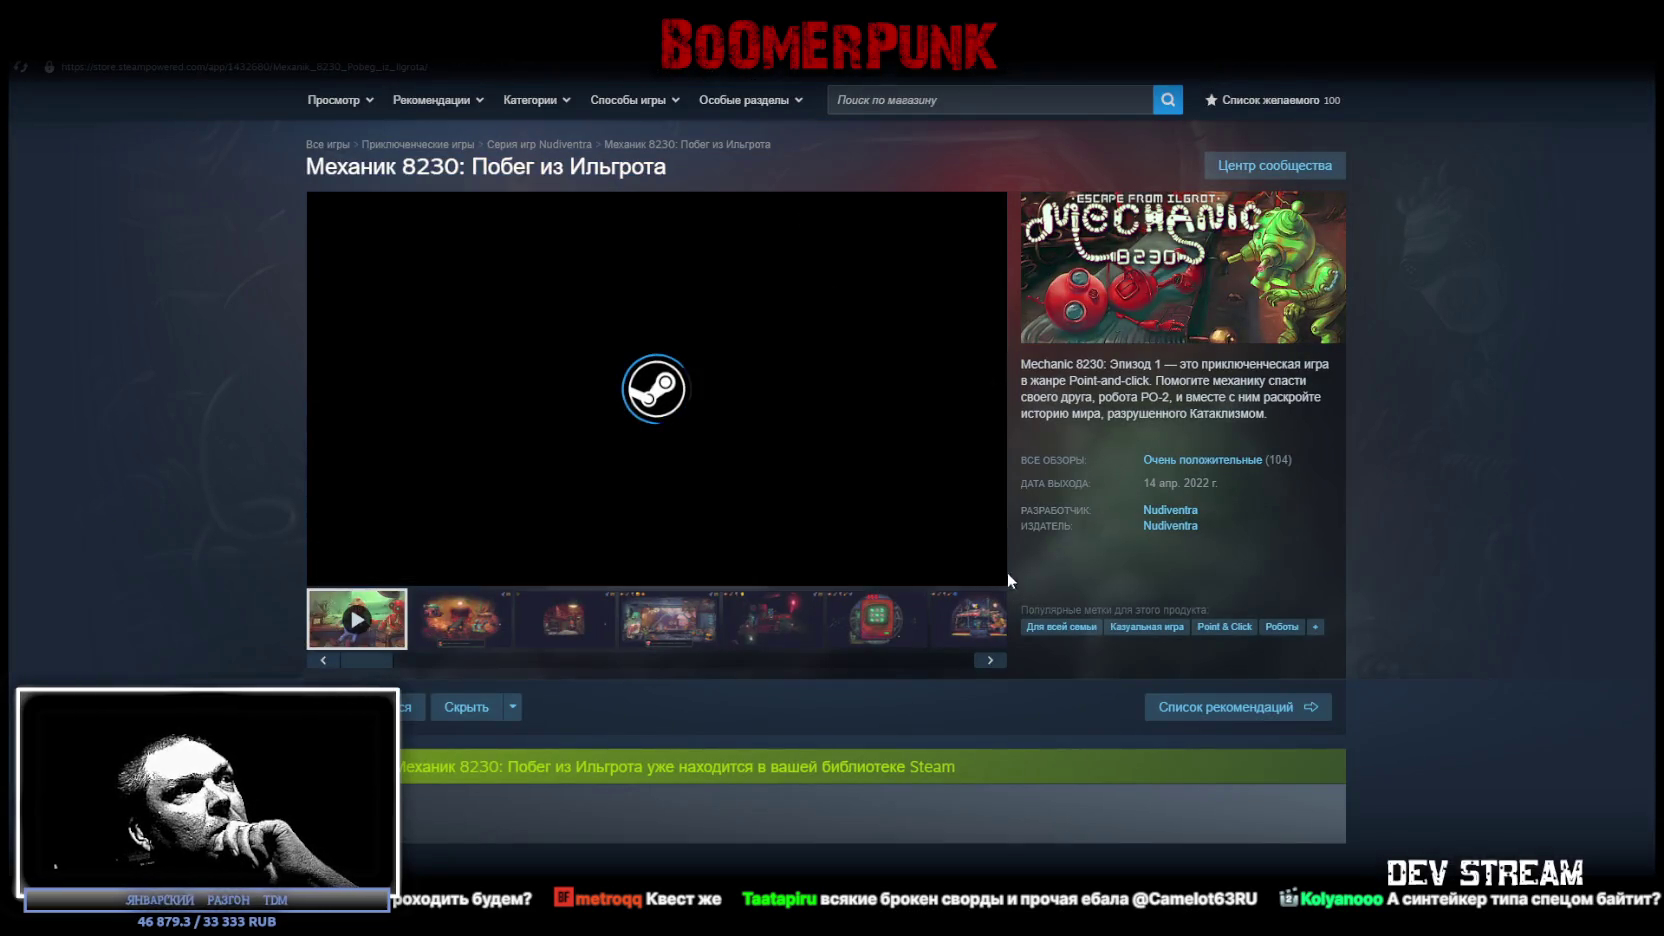
Unmute the Механик 8230 trailer and watch it full screen, then open Nudiventra's developer page.
drag(382, 569, 413, 570)
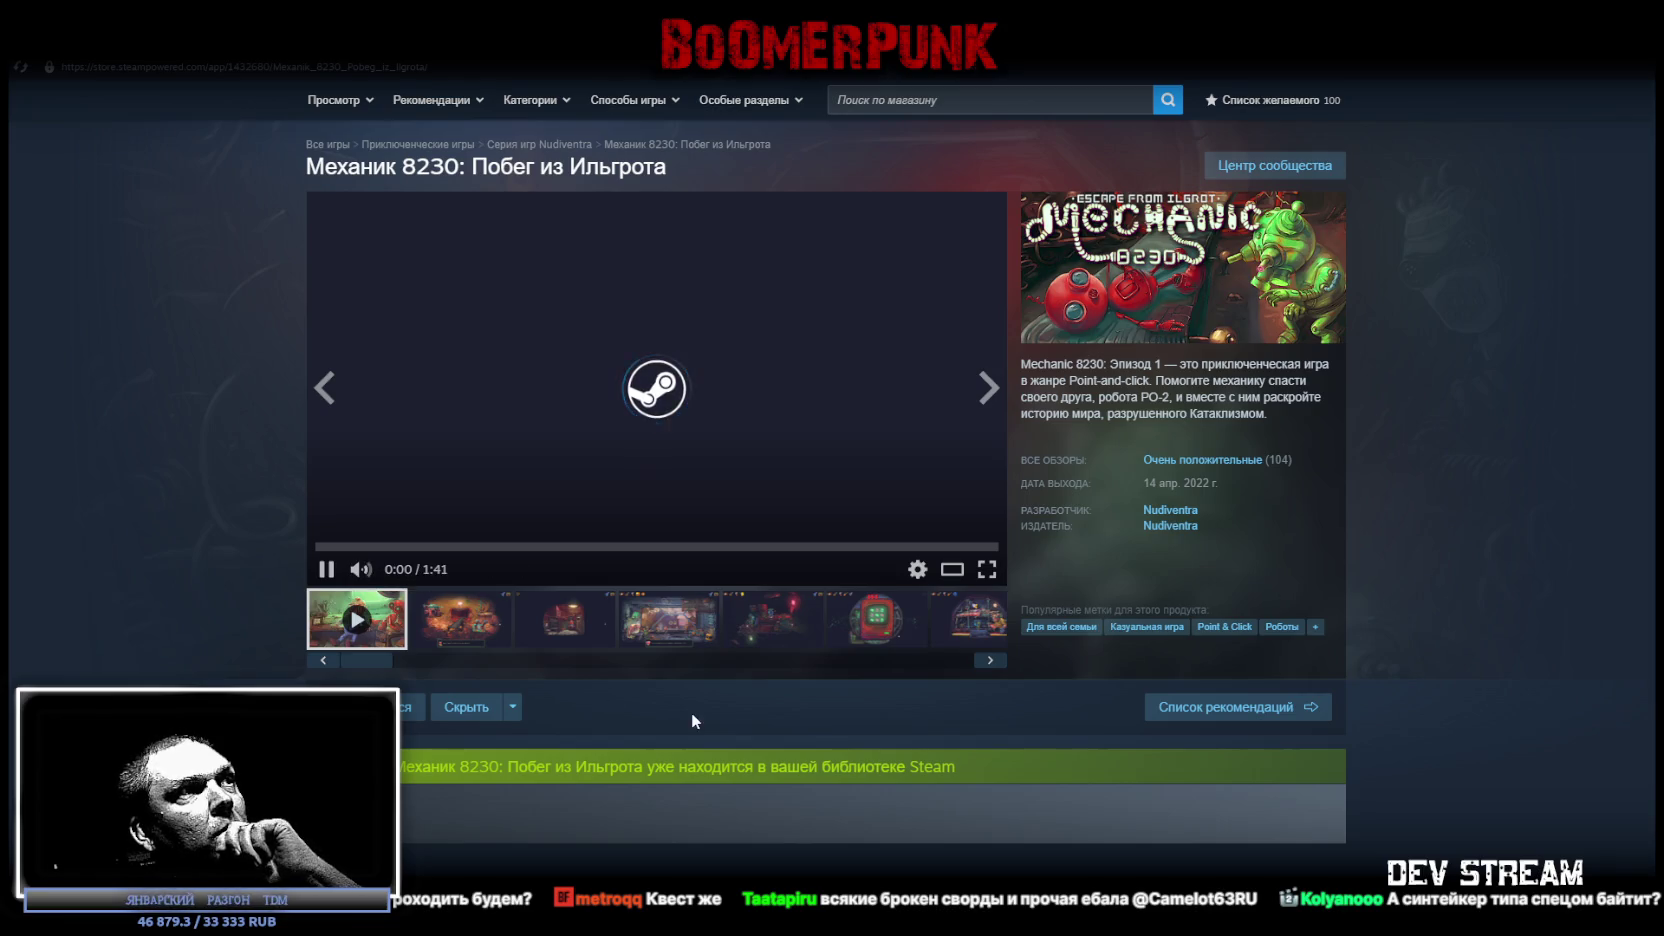
click(987, 569)
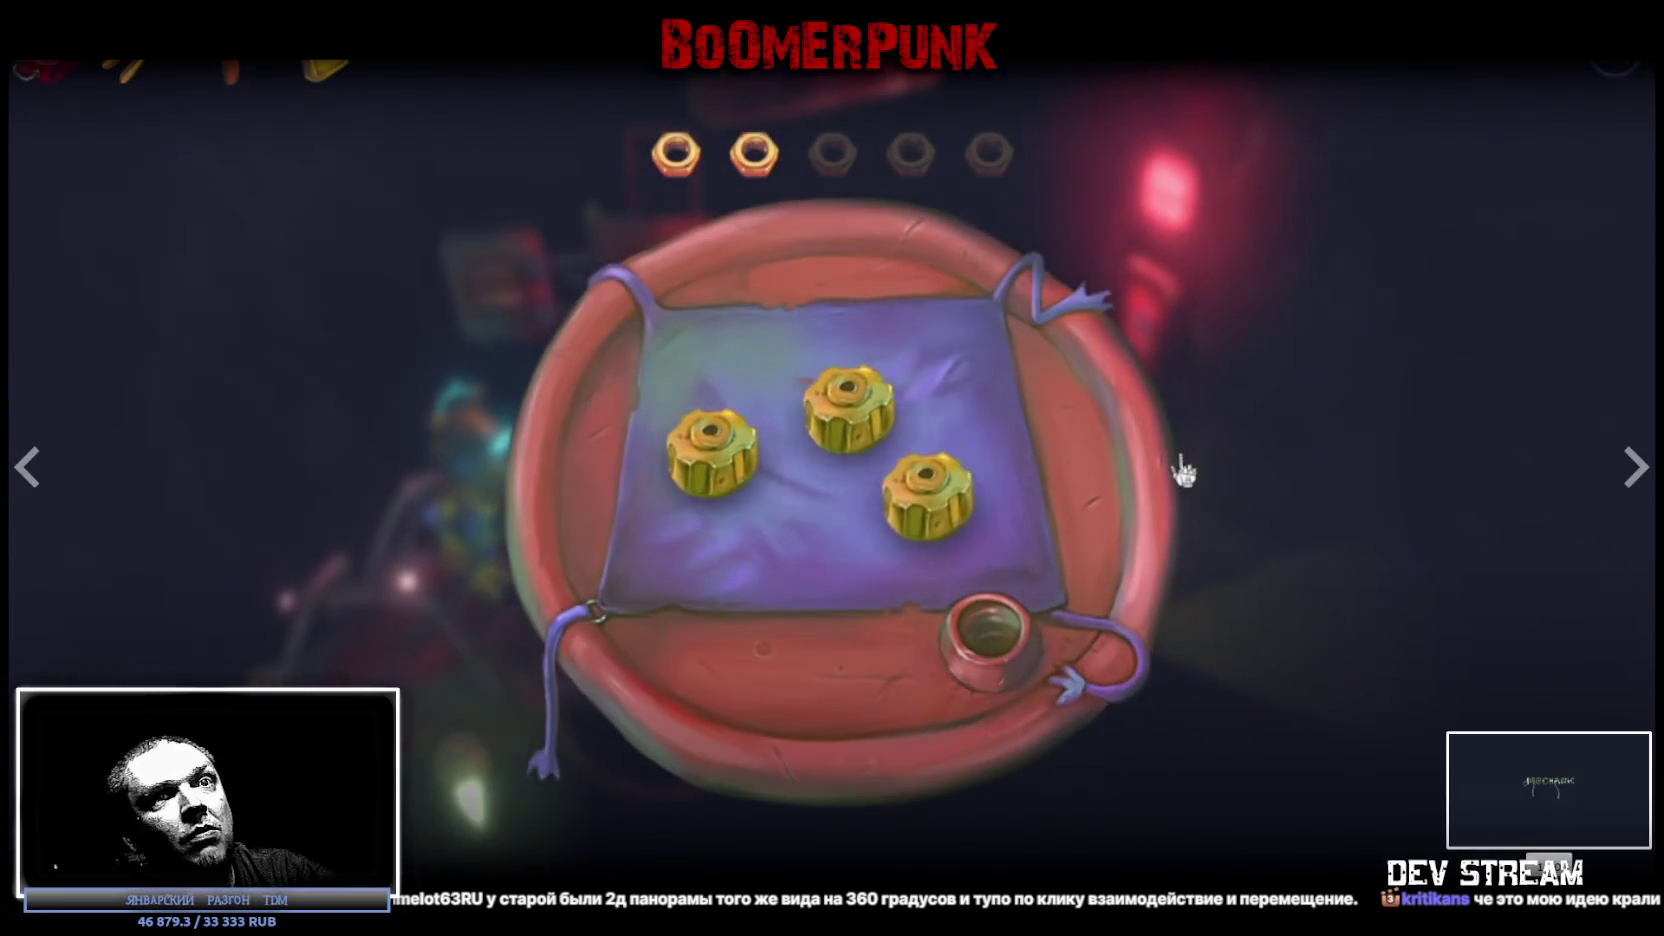
key(Escape)
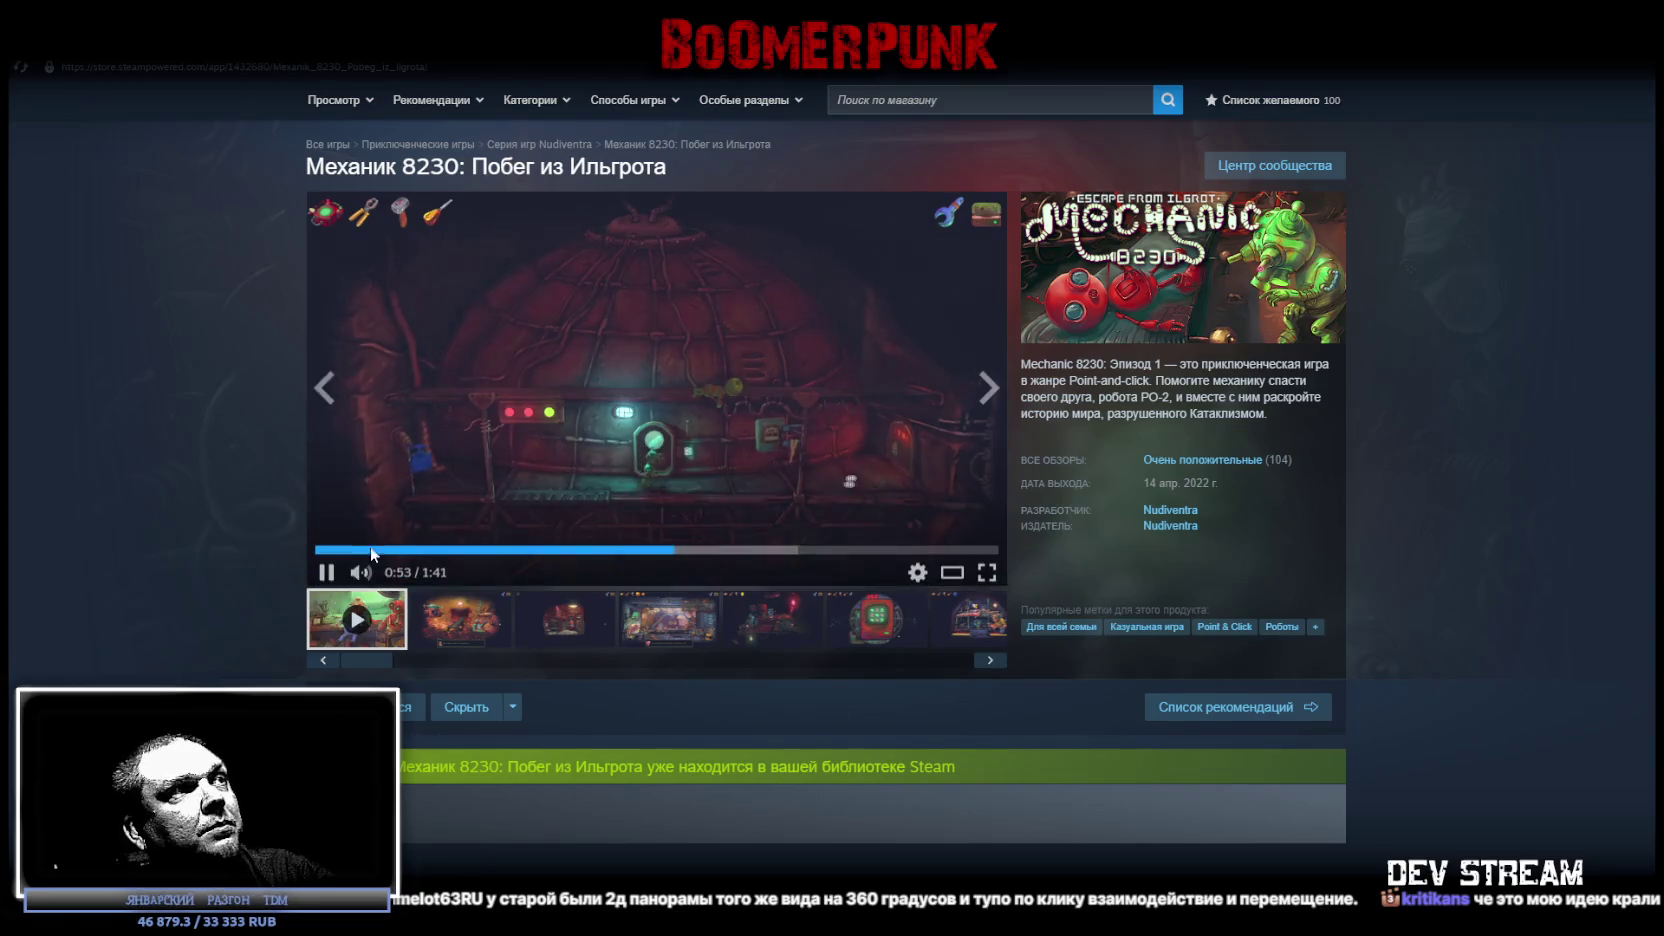
click(1169, 511)
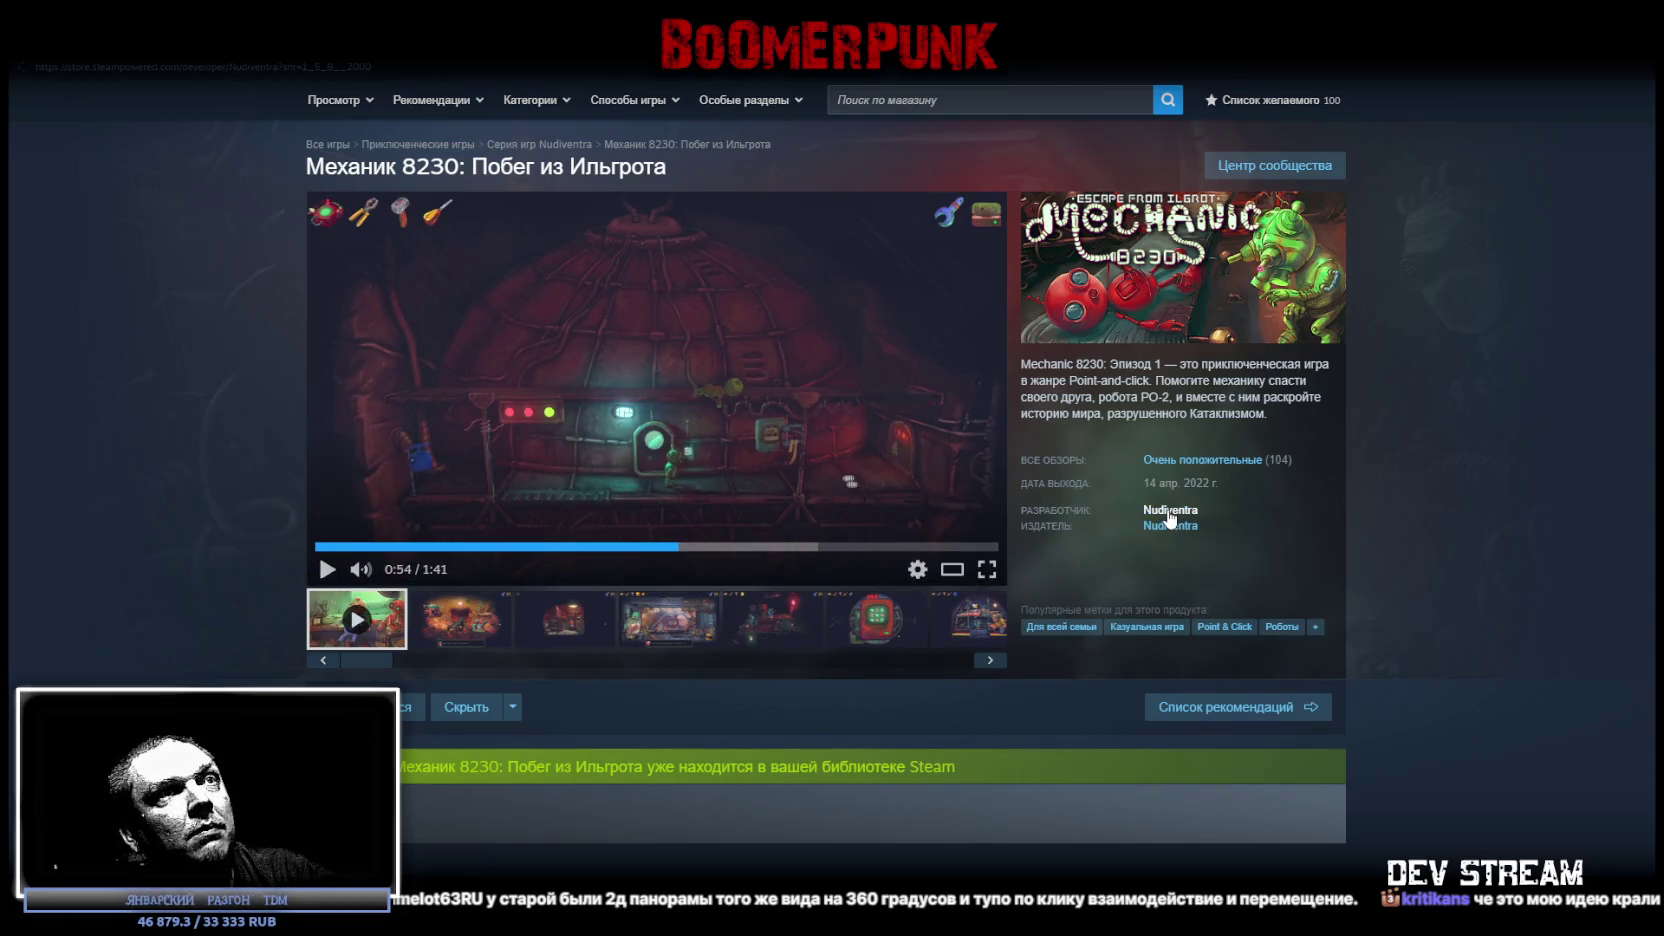
Scroll to the developer's НОВИНКИ list, filter it to Игра, then switch back to Все.
scroll(475, 500, down, 1)
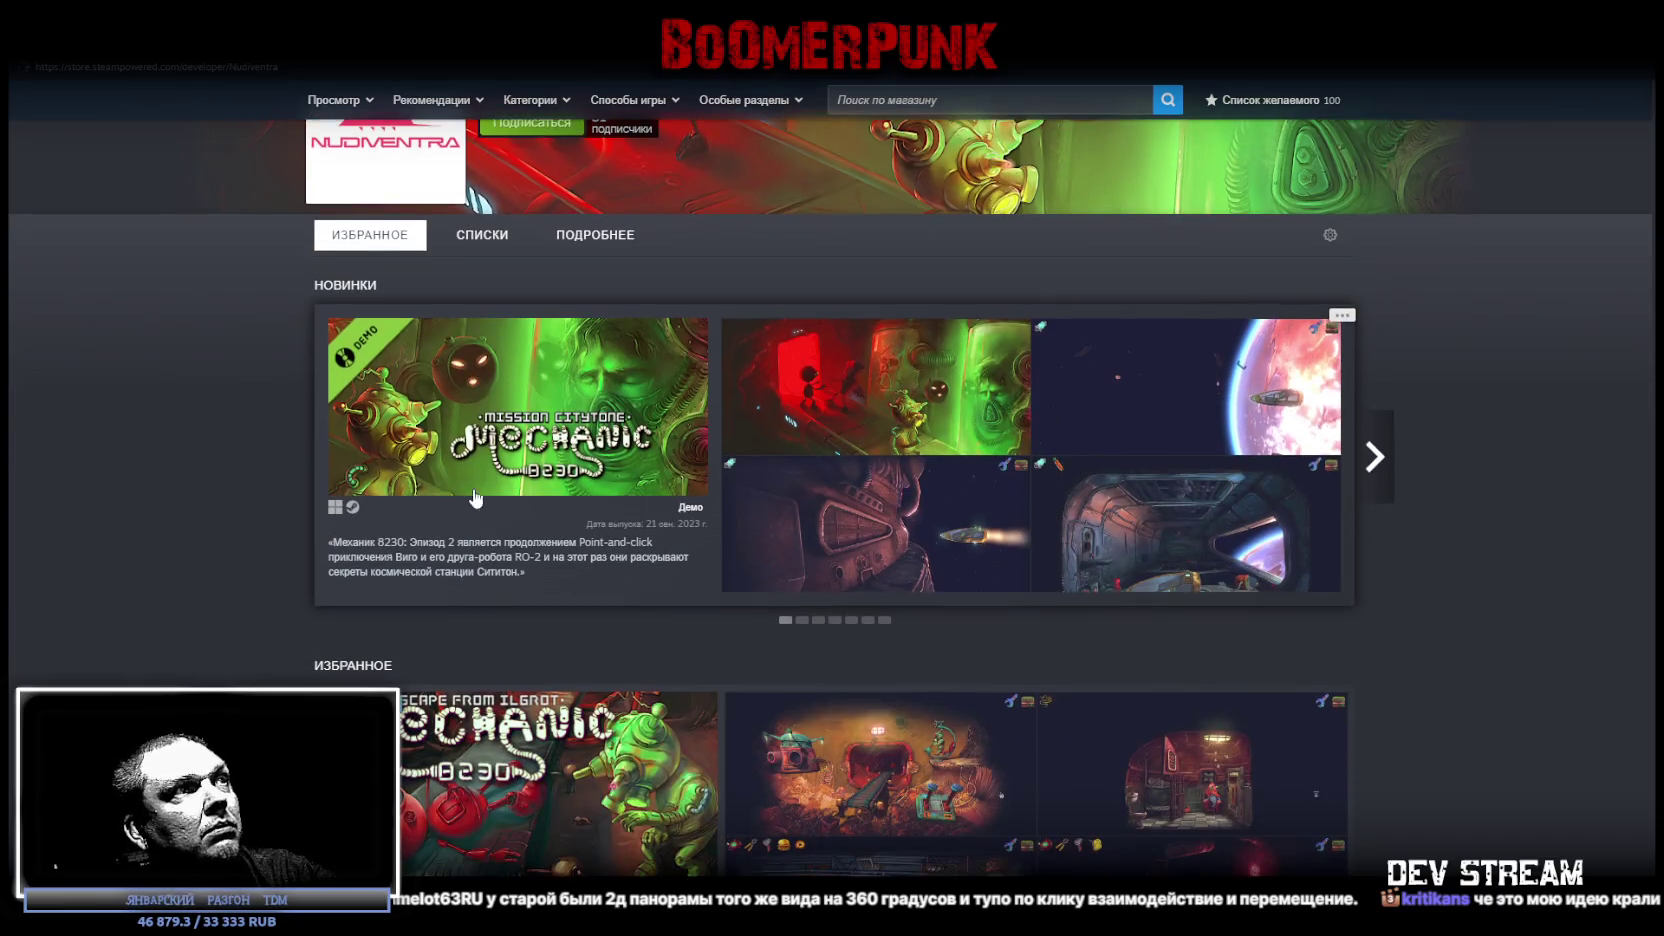
click(482, 240)
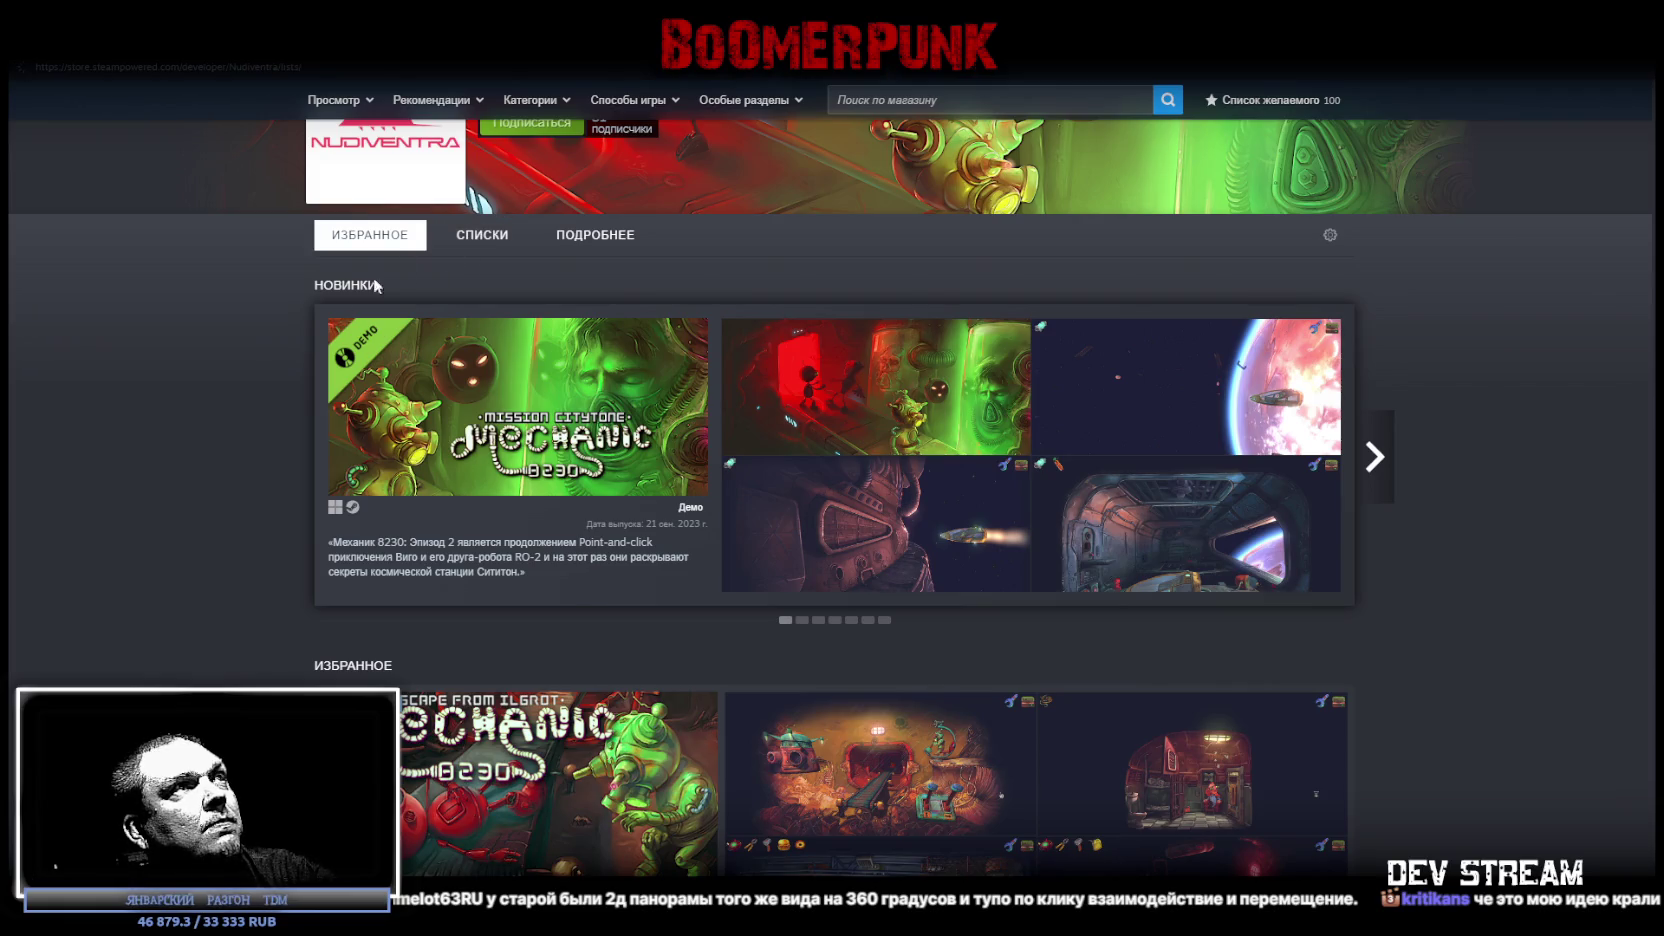
click(370, 322)
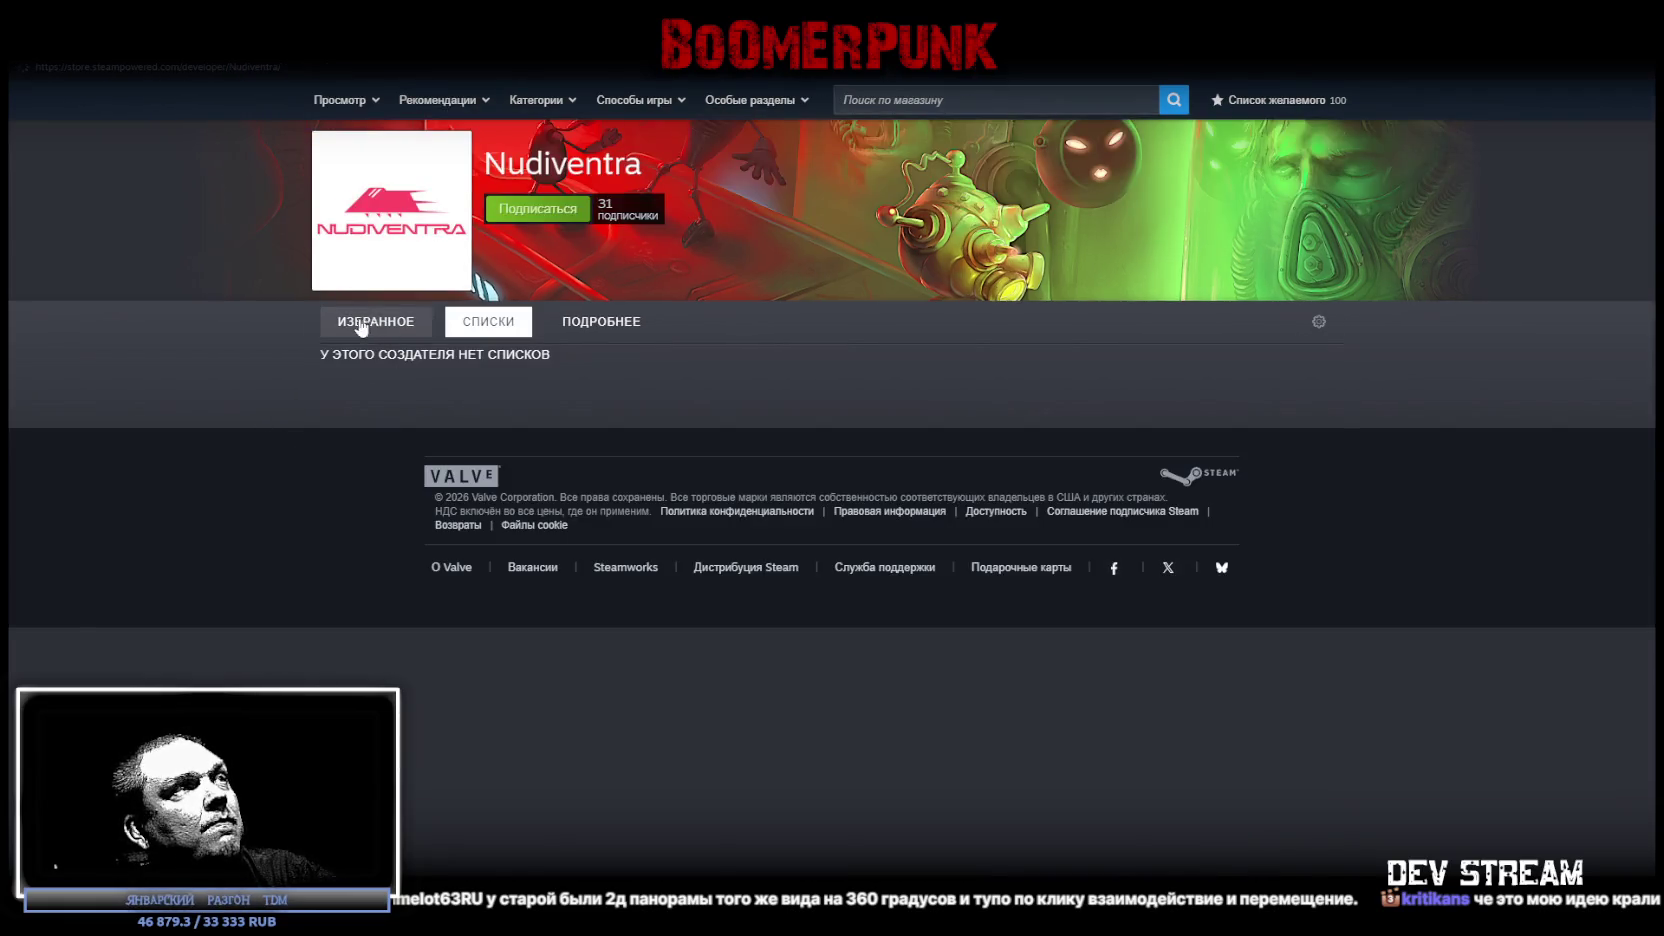
scroll(251, 493, down, 5)
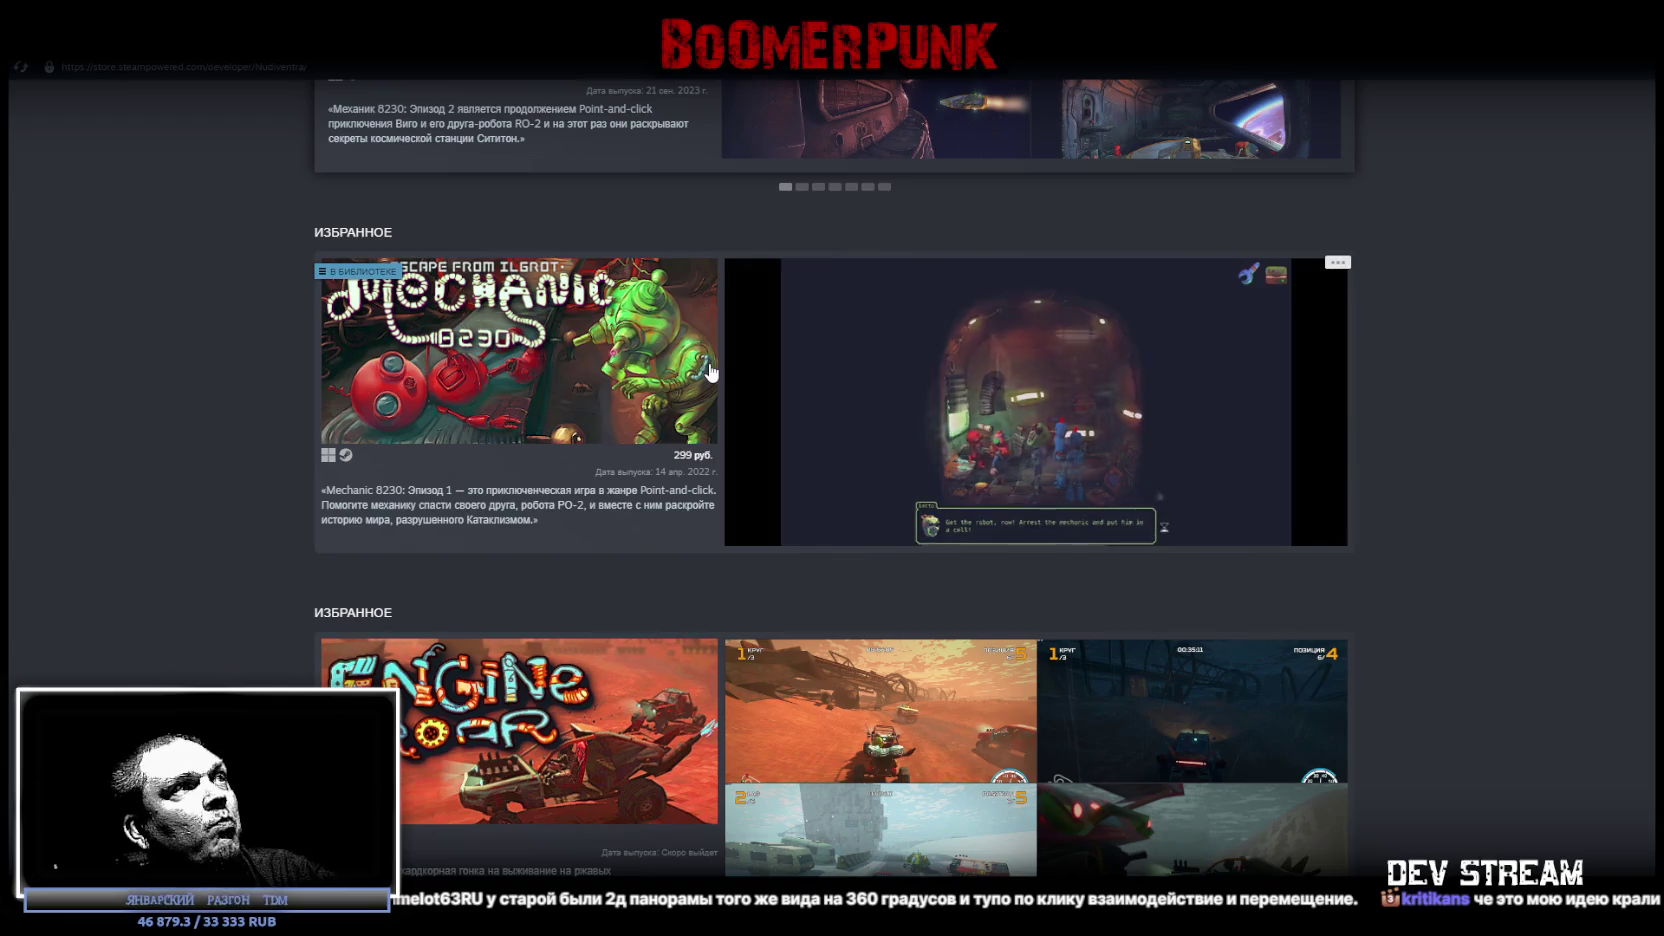
scroll(526, 355, down, 3)
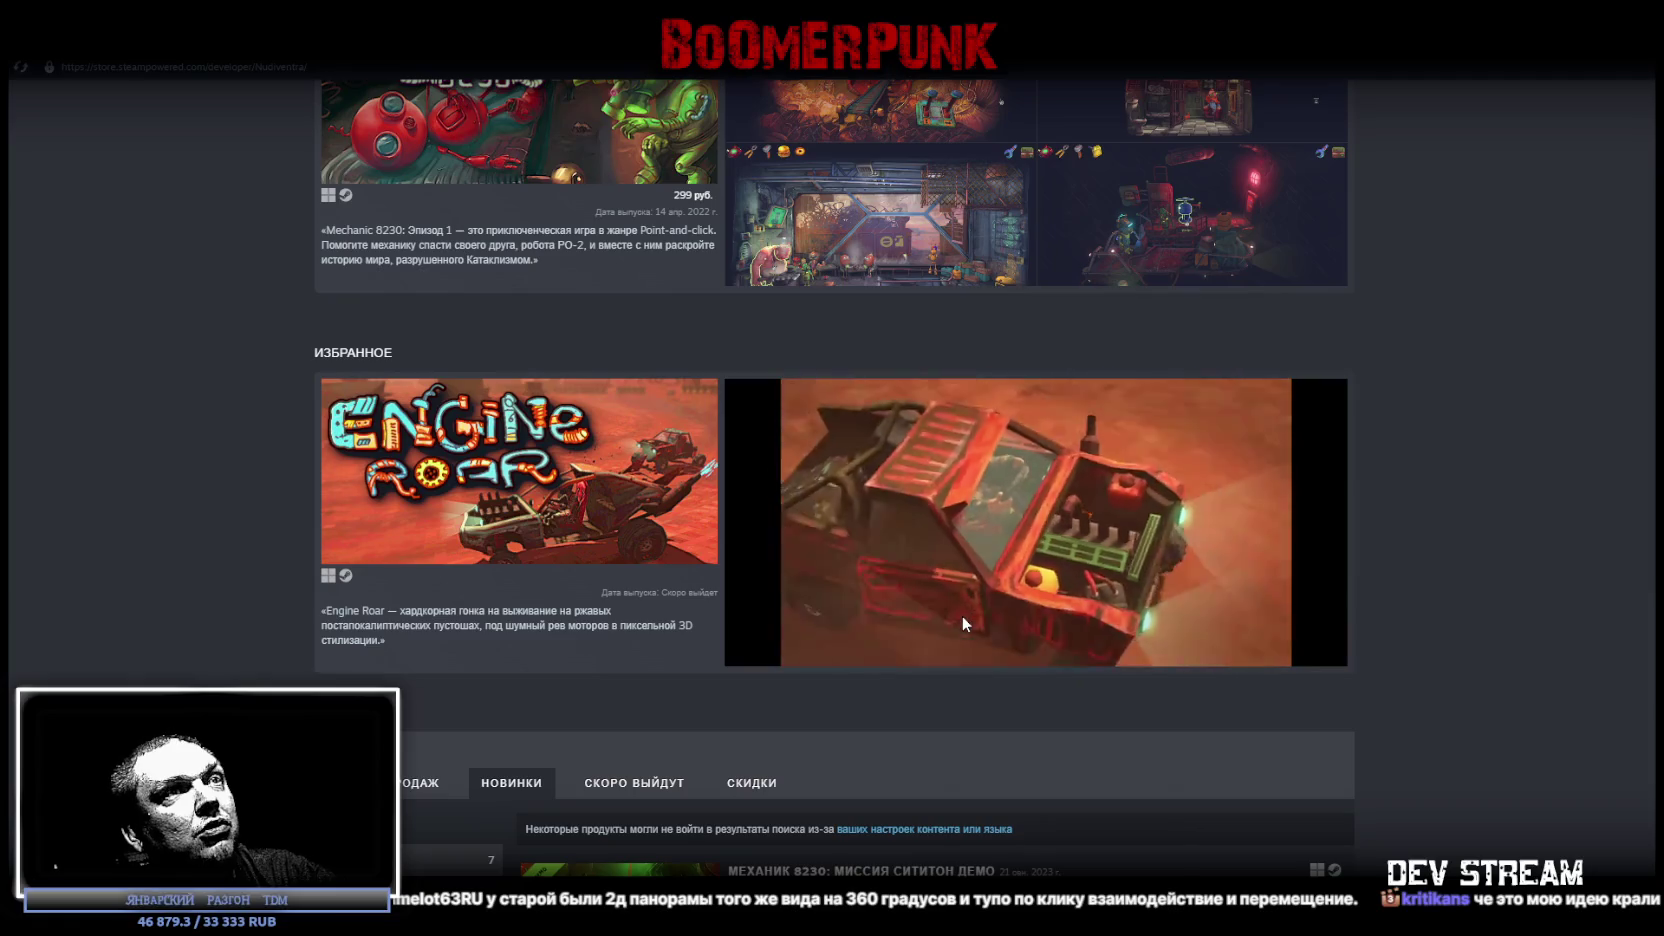
scroll(961, 611, down, 3)
scroll(958, 618, down, 3)
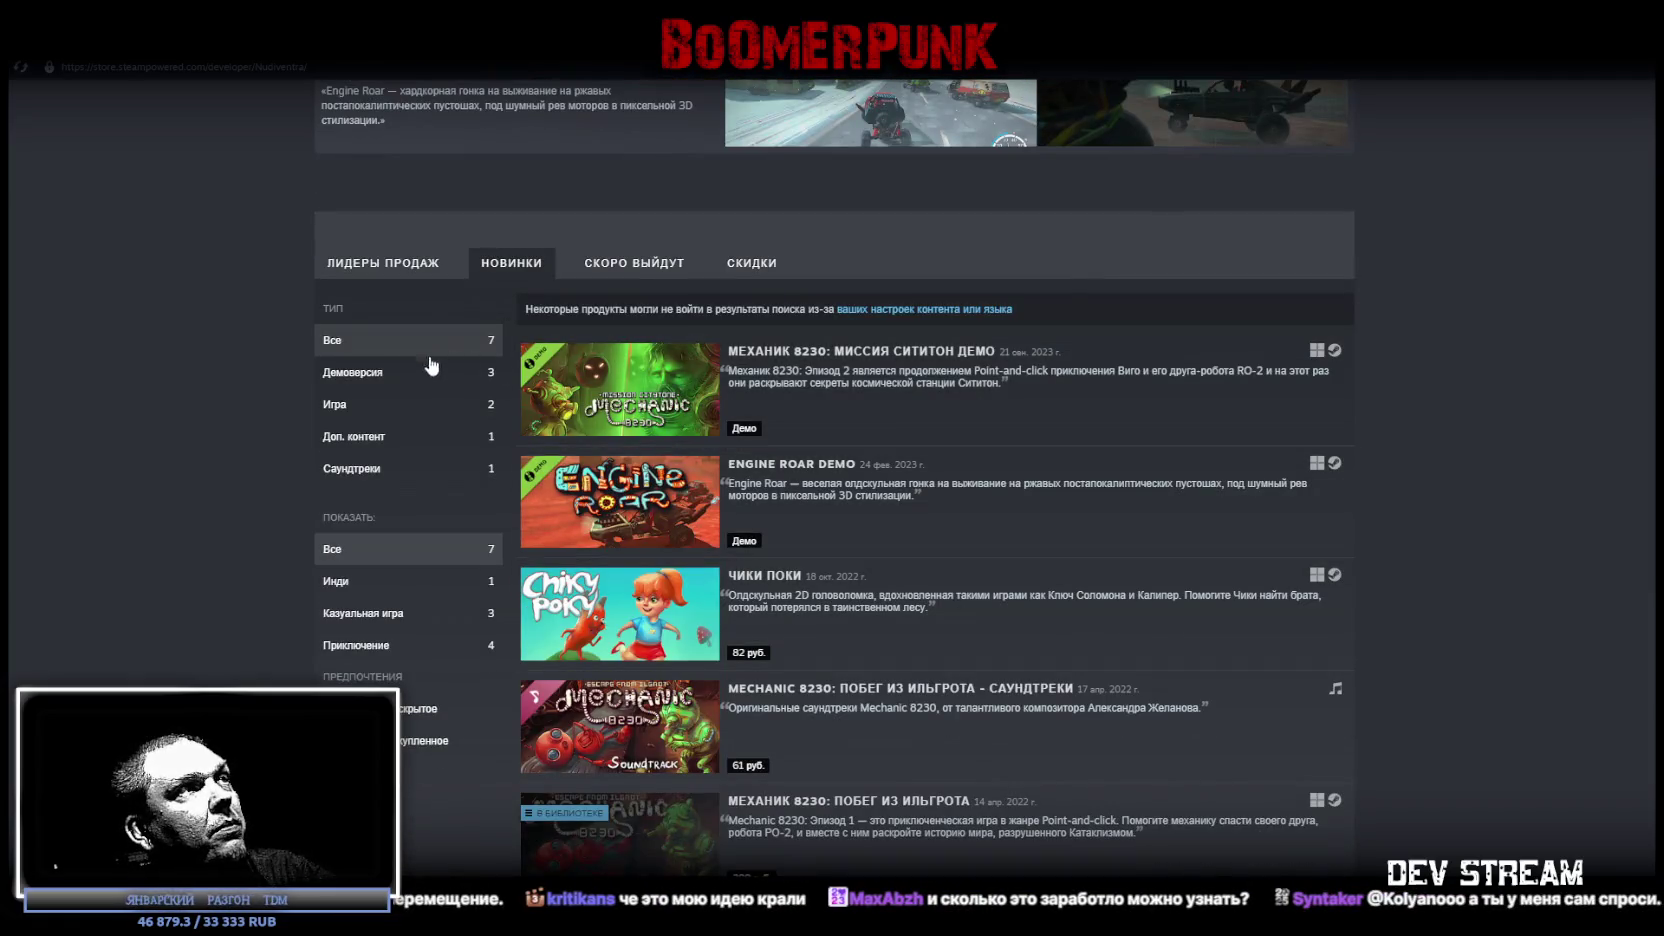
click(376, 405)
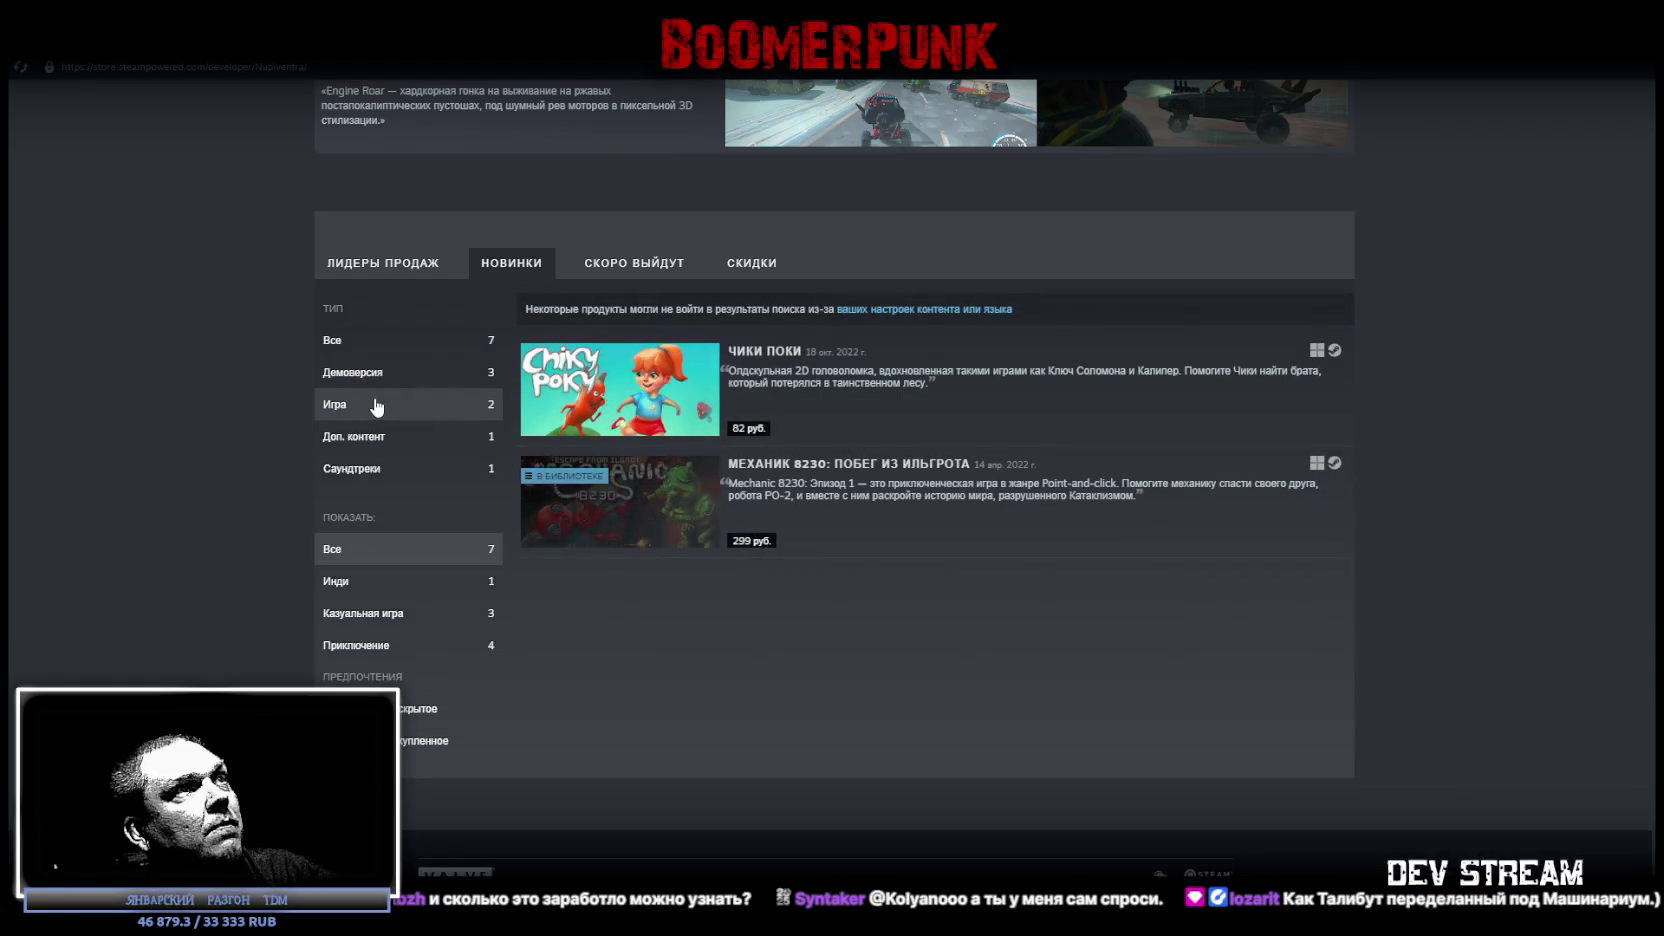
click(388, 344)
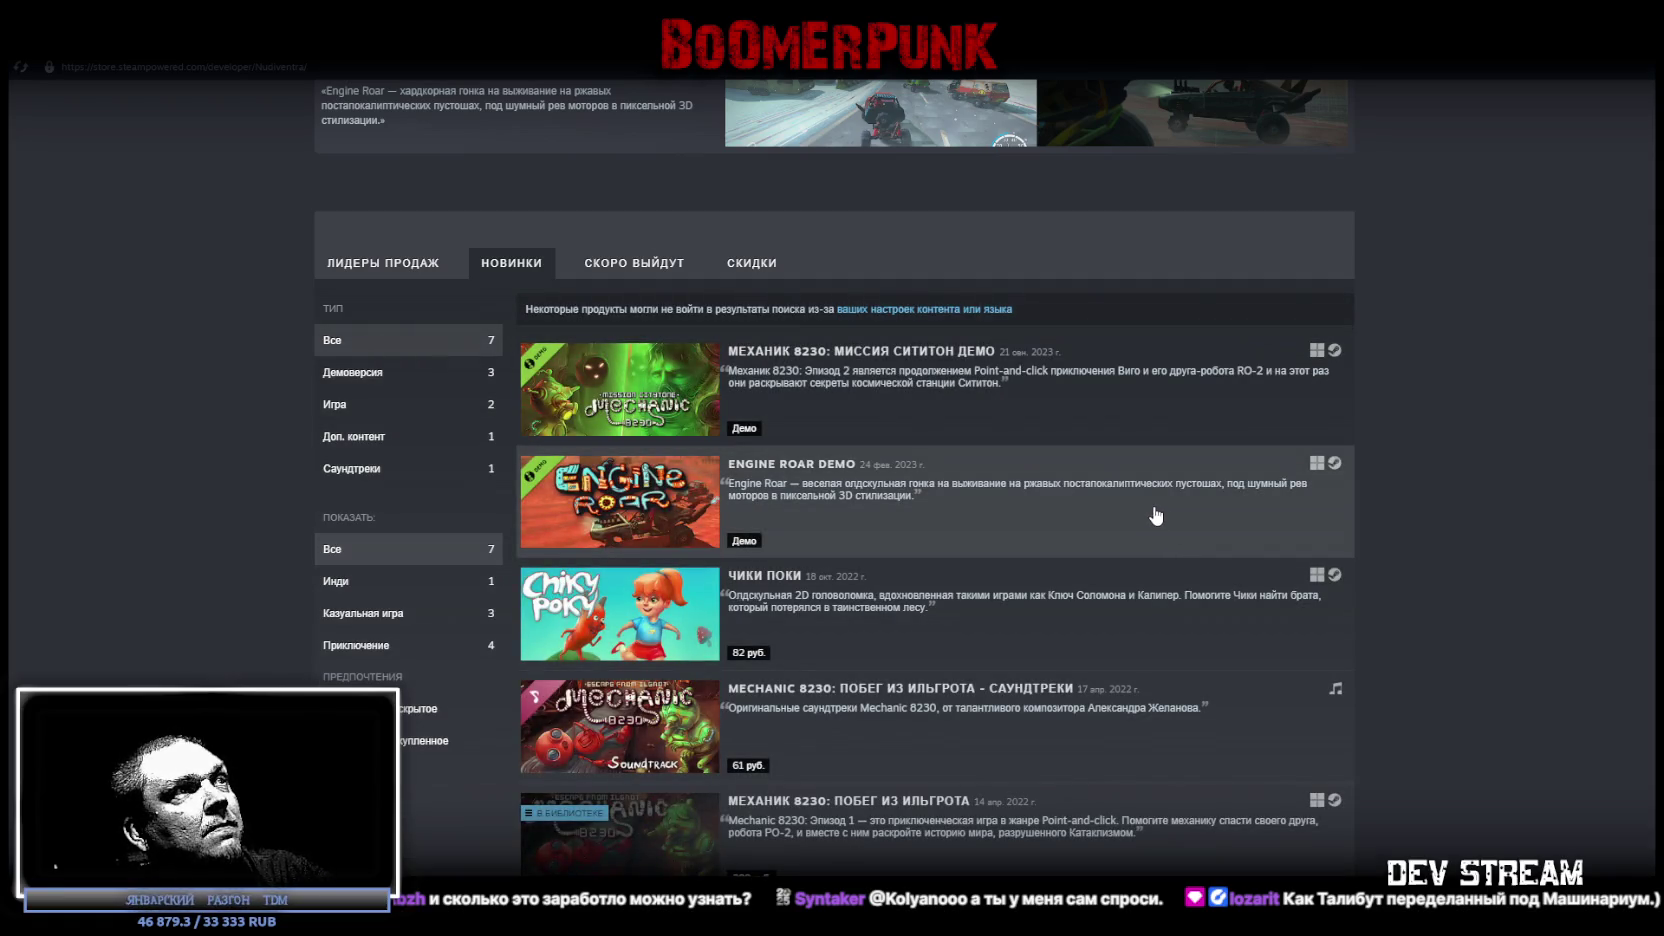
scroll(1150, 512, down, 1)
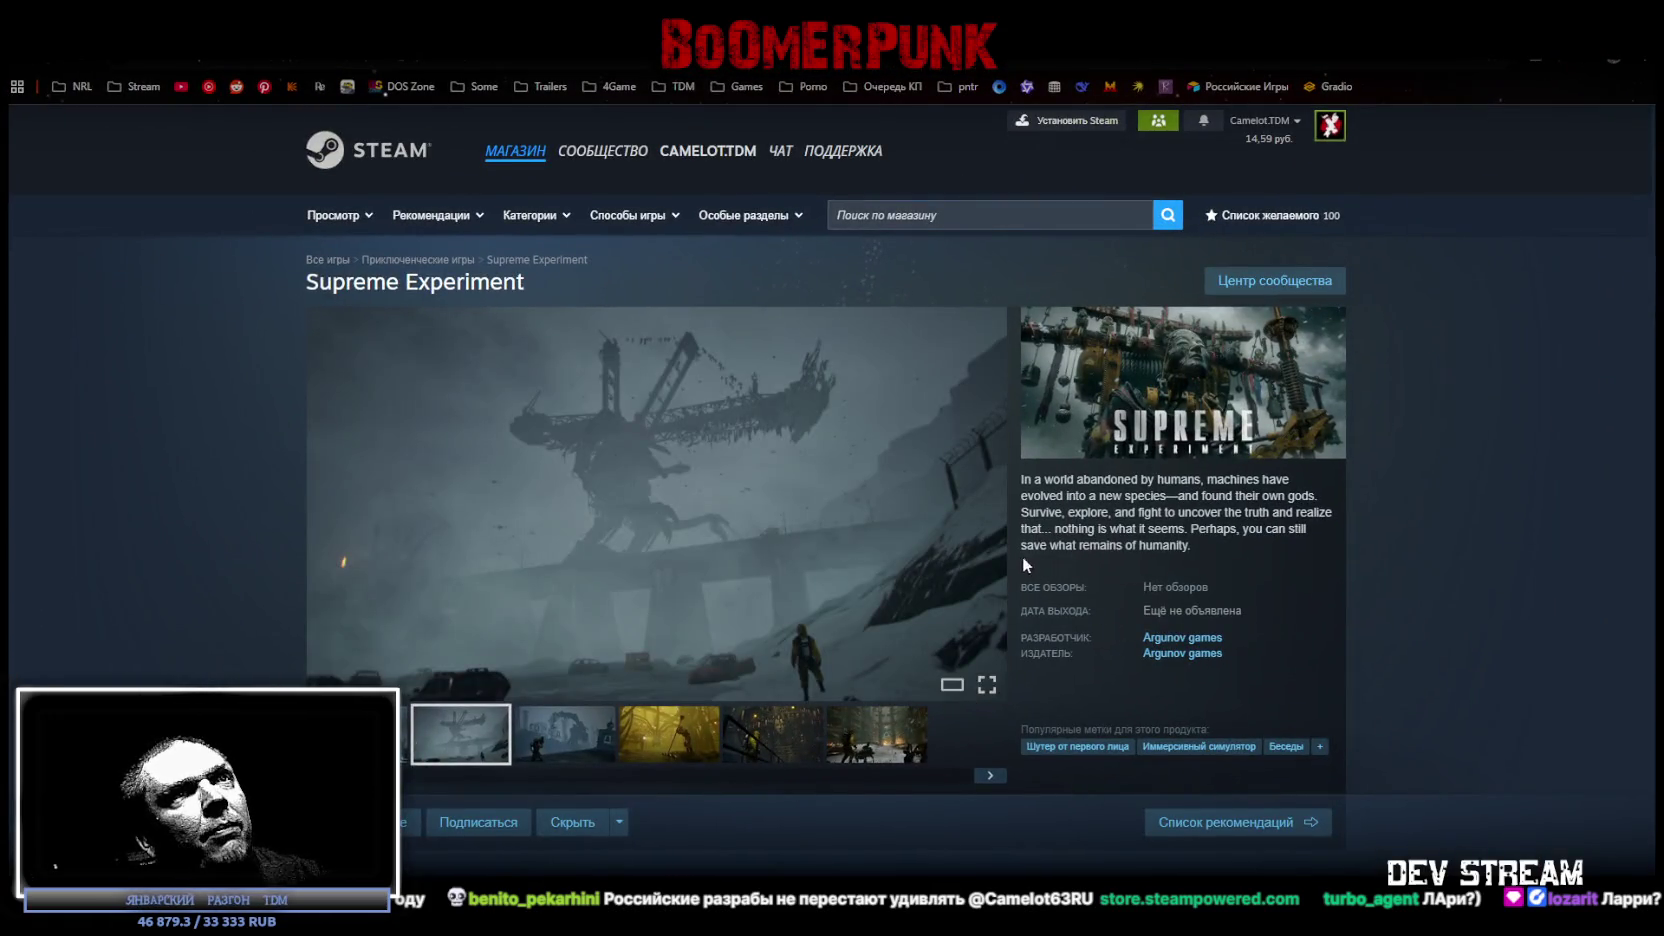
mouse_move(656, 500)
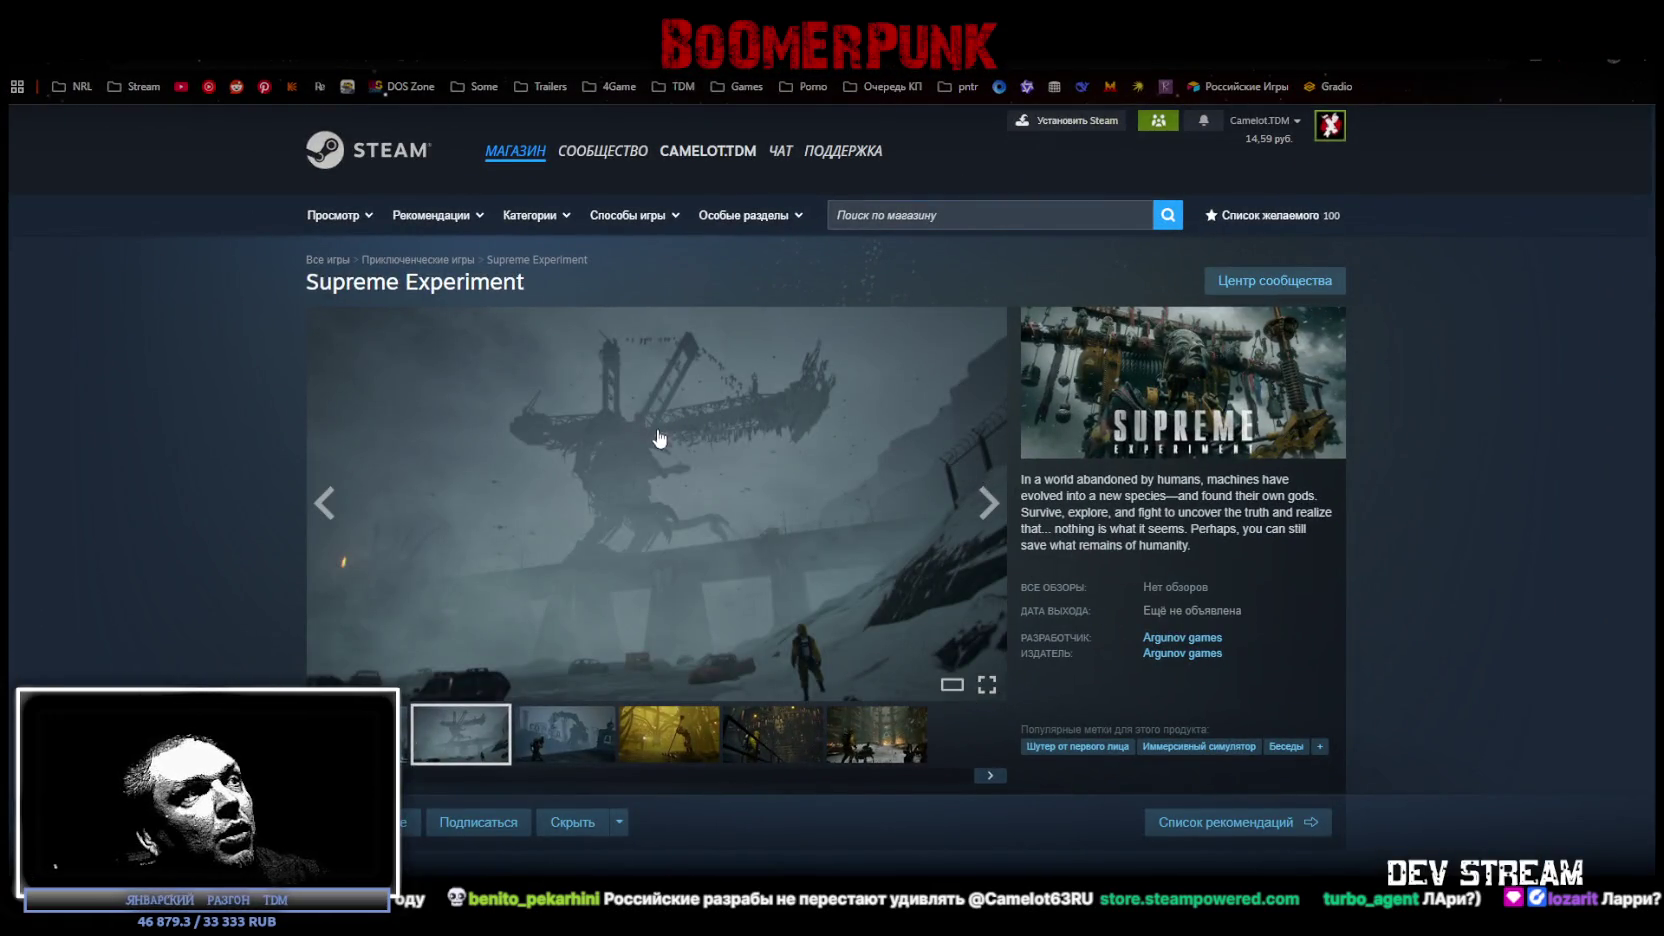
Select the trailer in the media viewer on the Supreme Experiment store page.
click(395, 735)
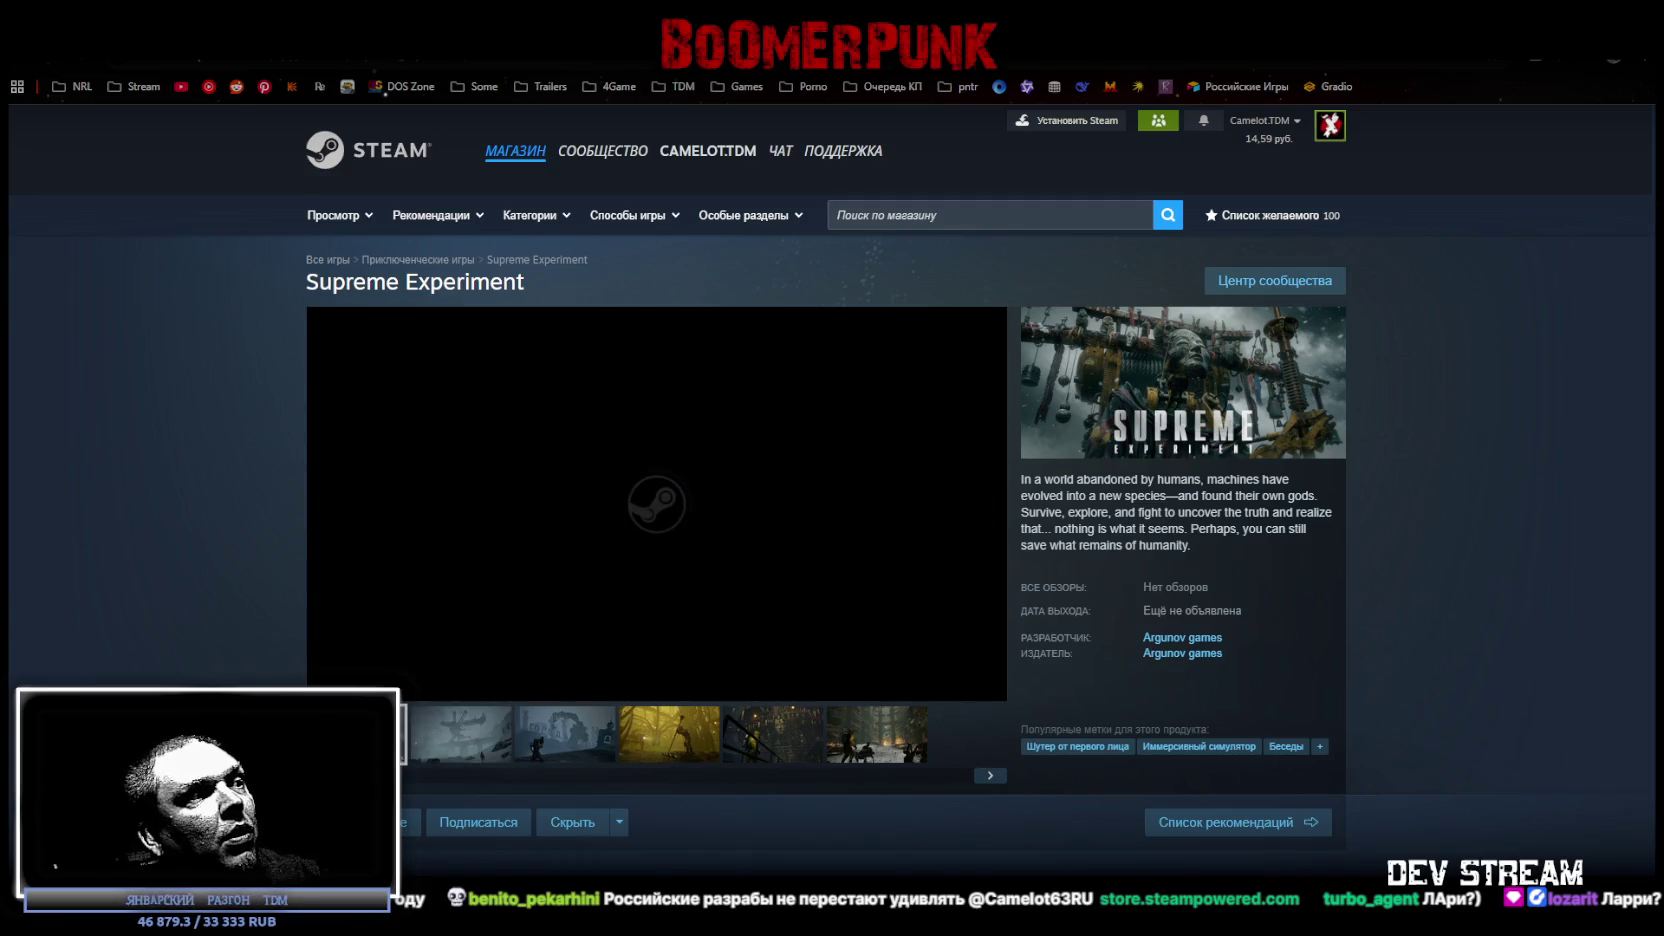
Play the Supreme Experiment trailer fullscreen, returning to the mechanical-head scene.
click(989, 687)
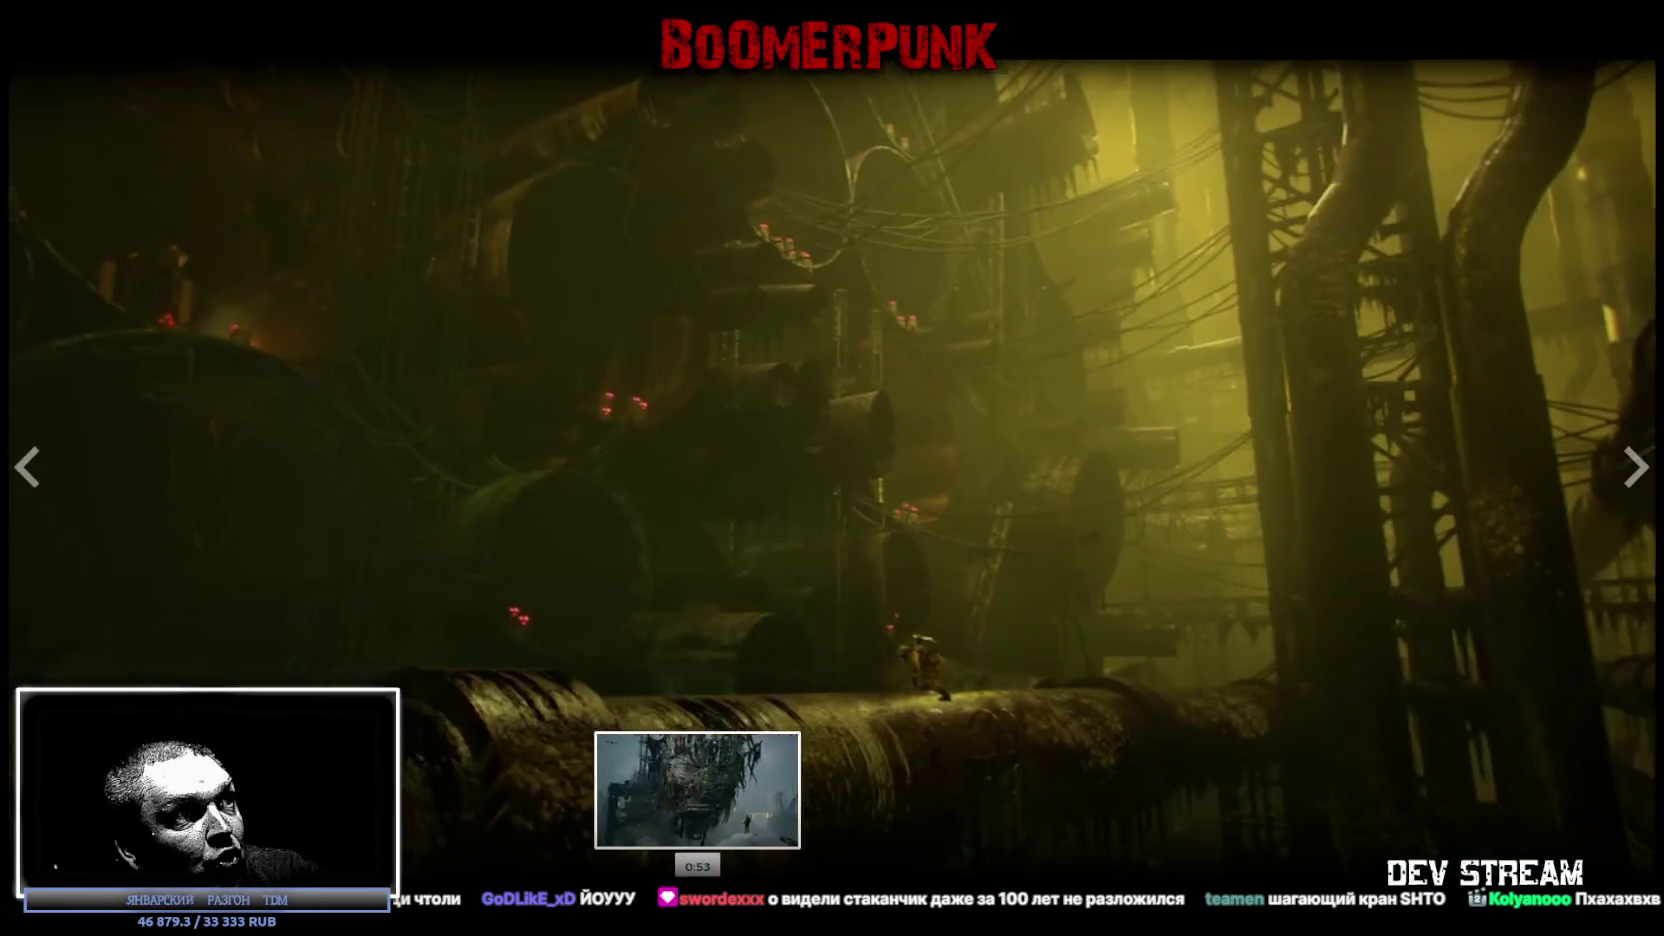
click(697, 882)
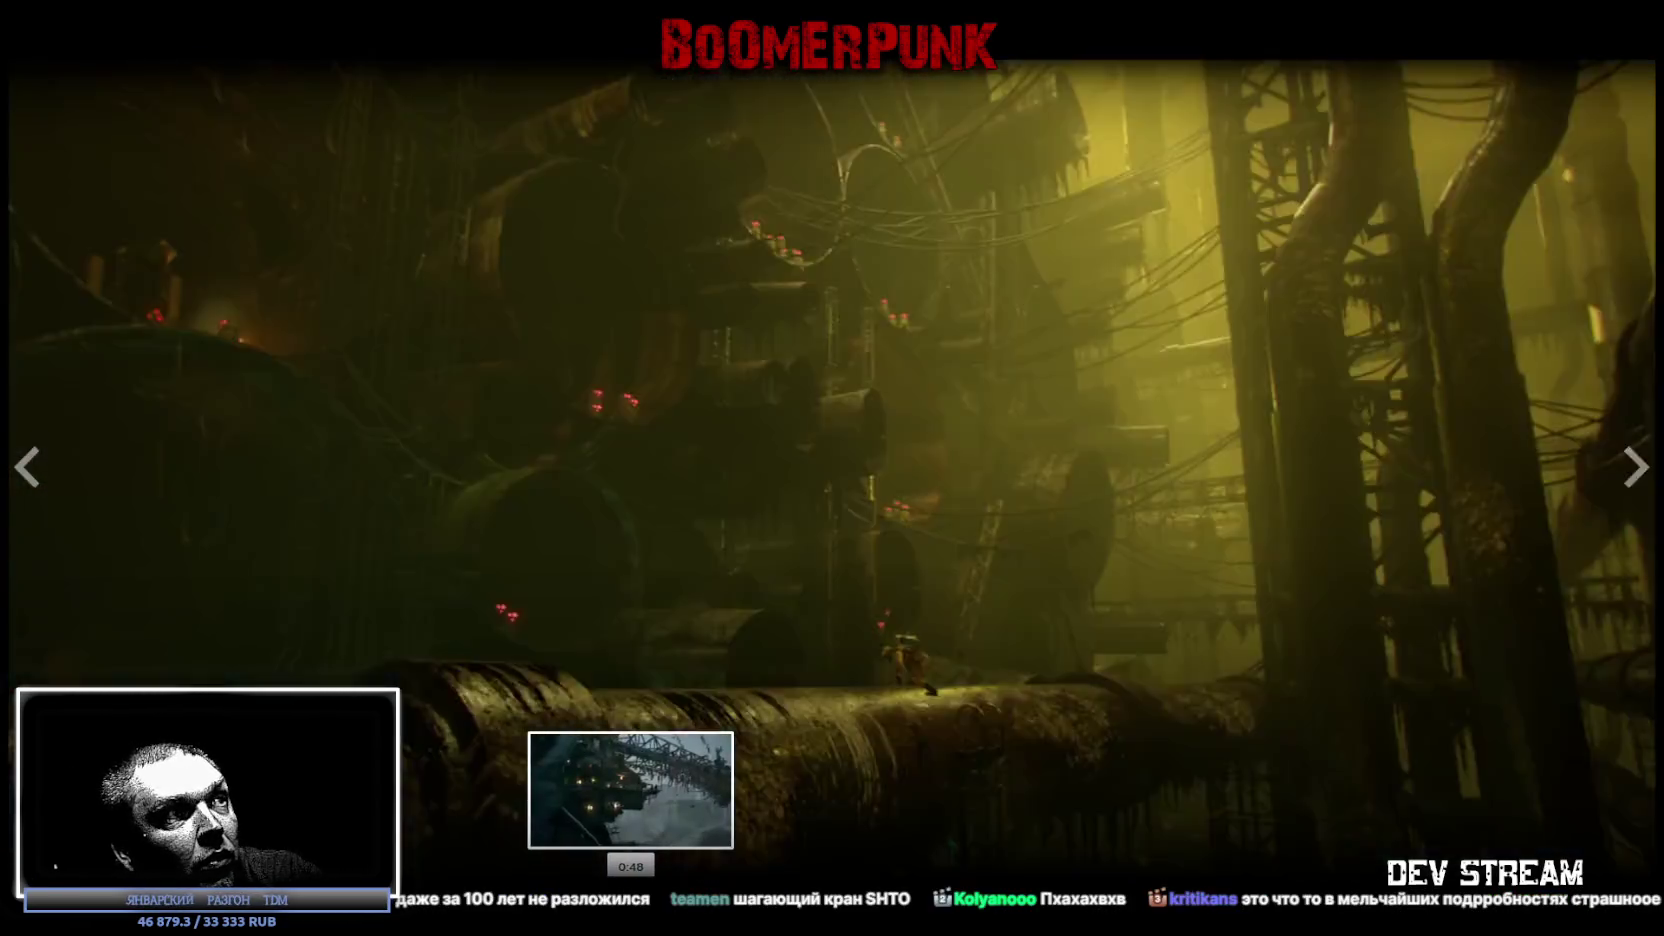
Replay the trailer from the crane scene through its end card, then exit fullscreen.
click(630, 882)
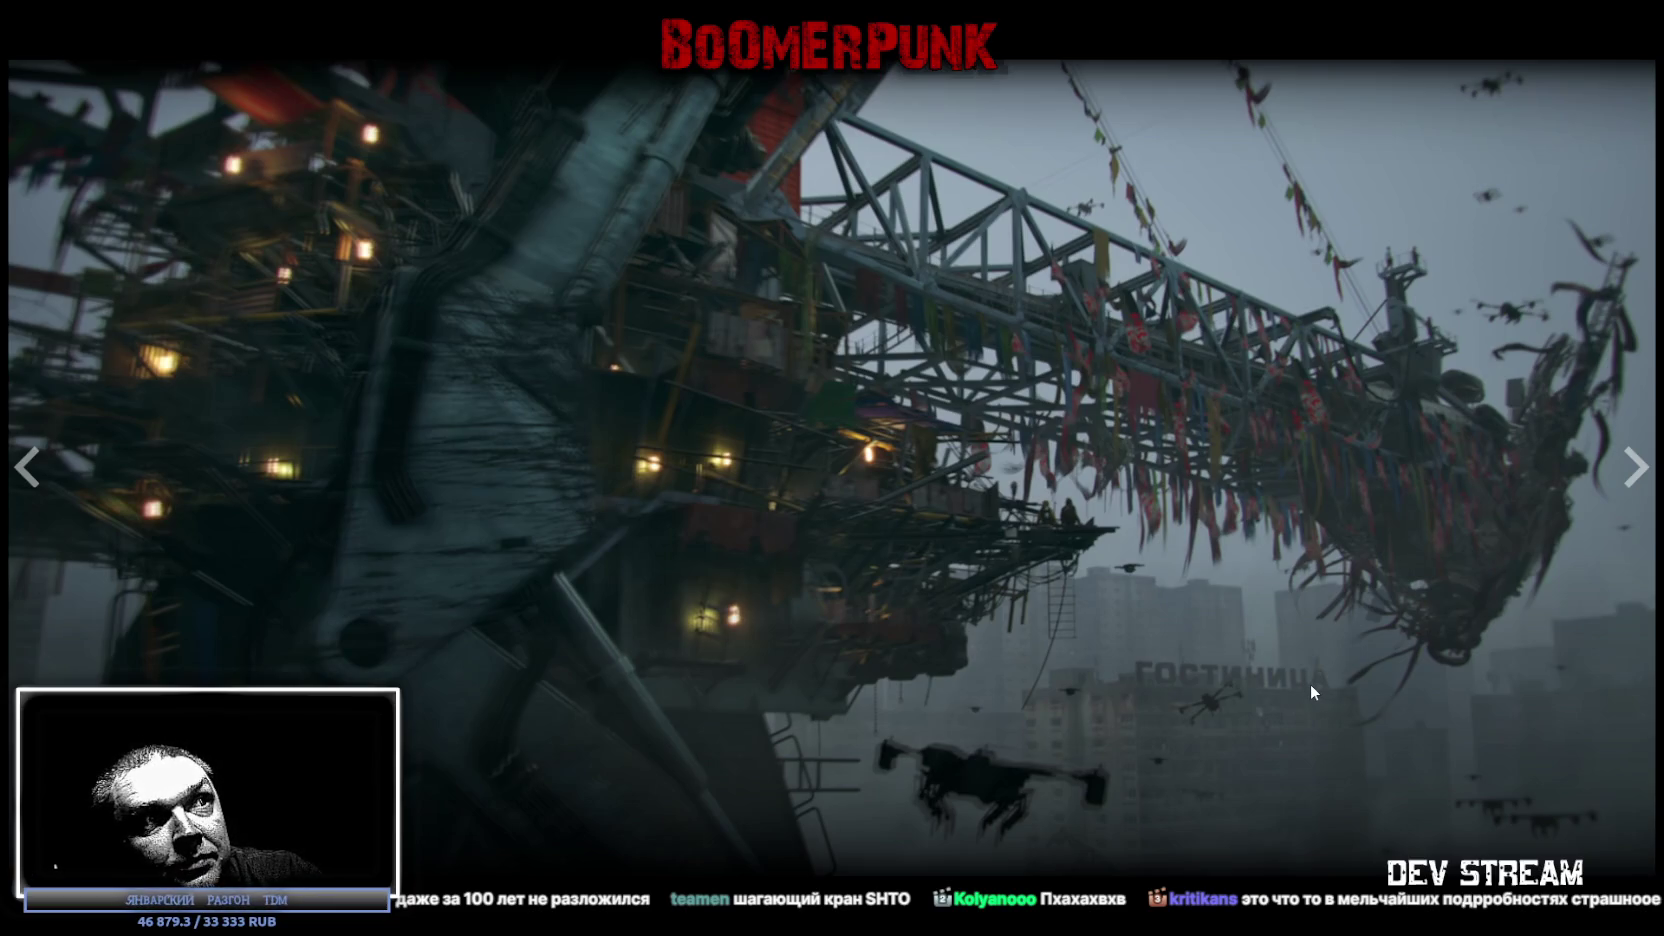
click(670, 590)
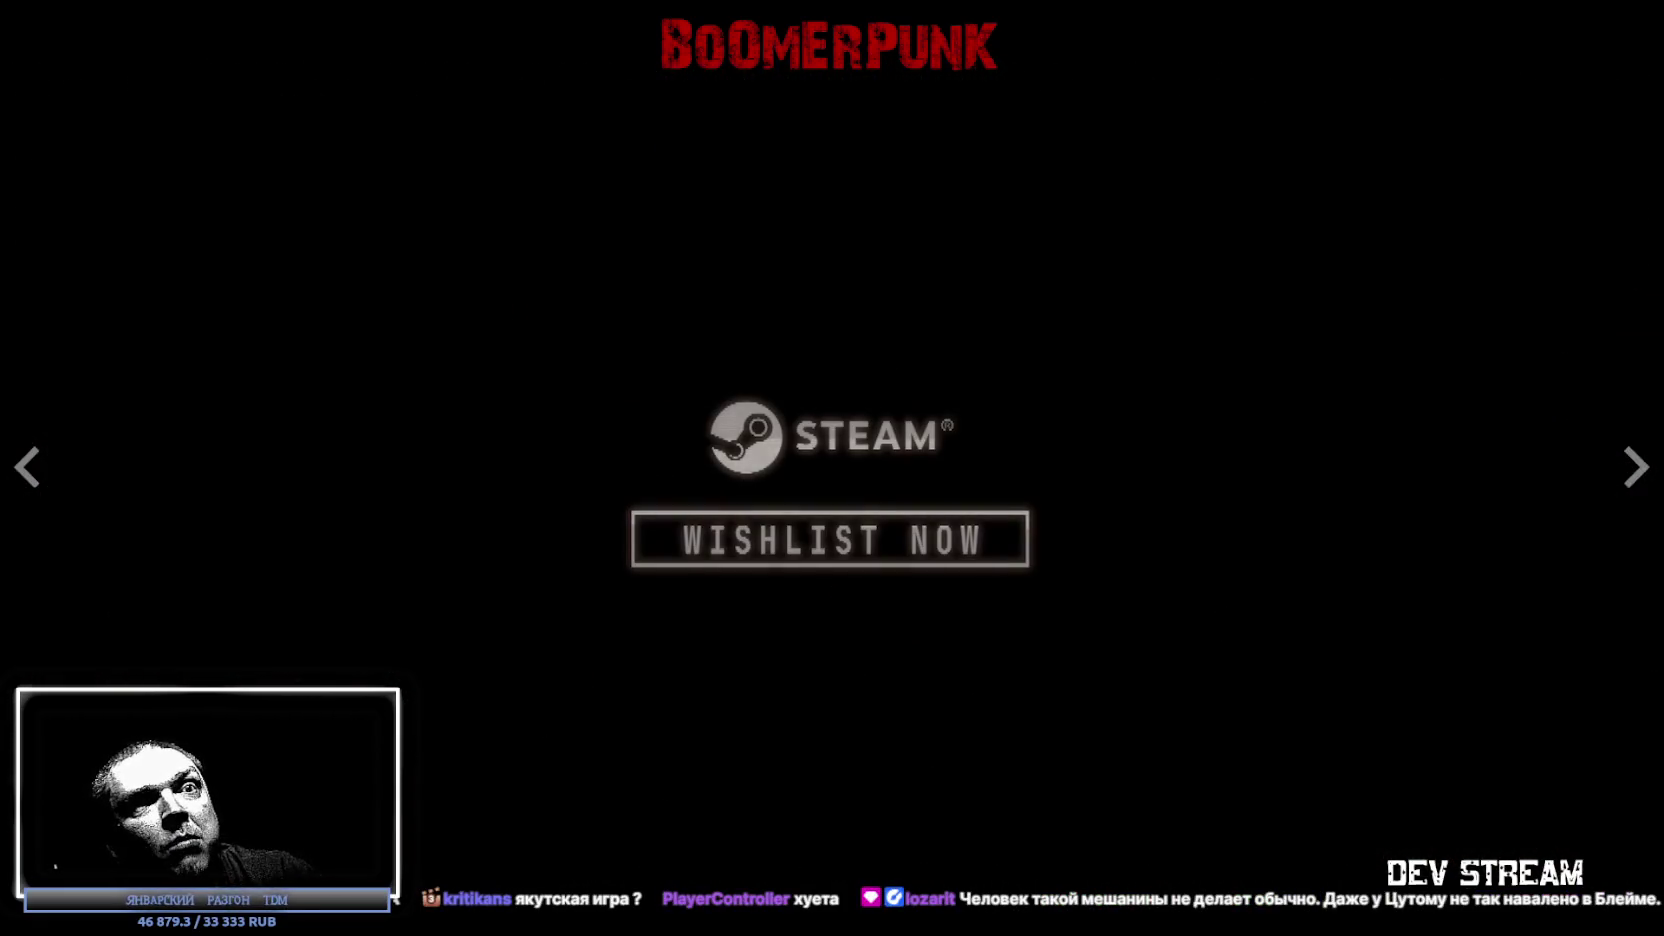
key(Escape)
scroll(1079, 690, down, 2)
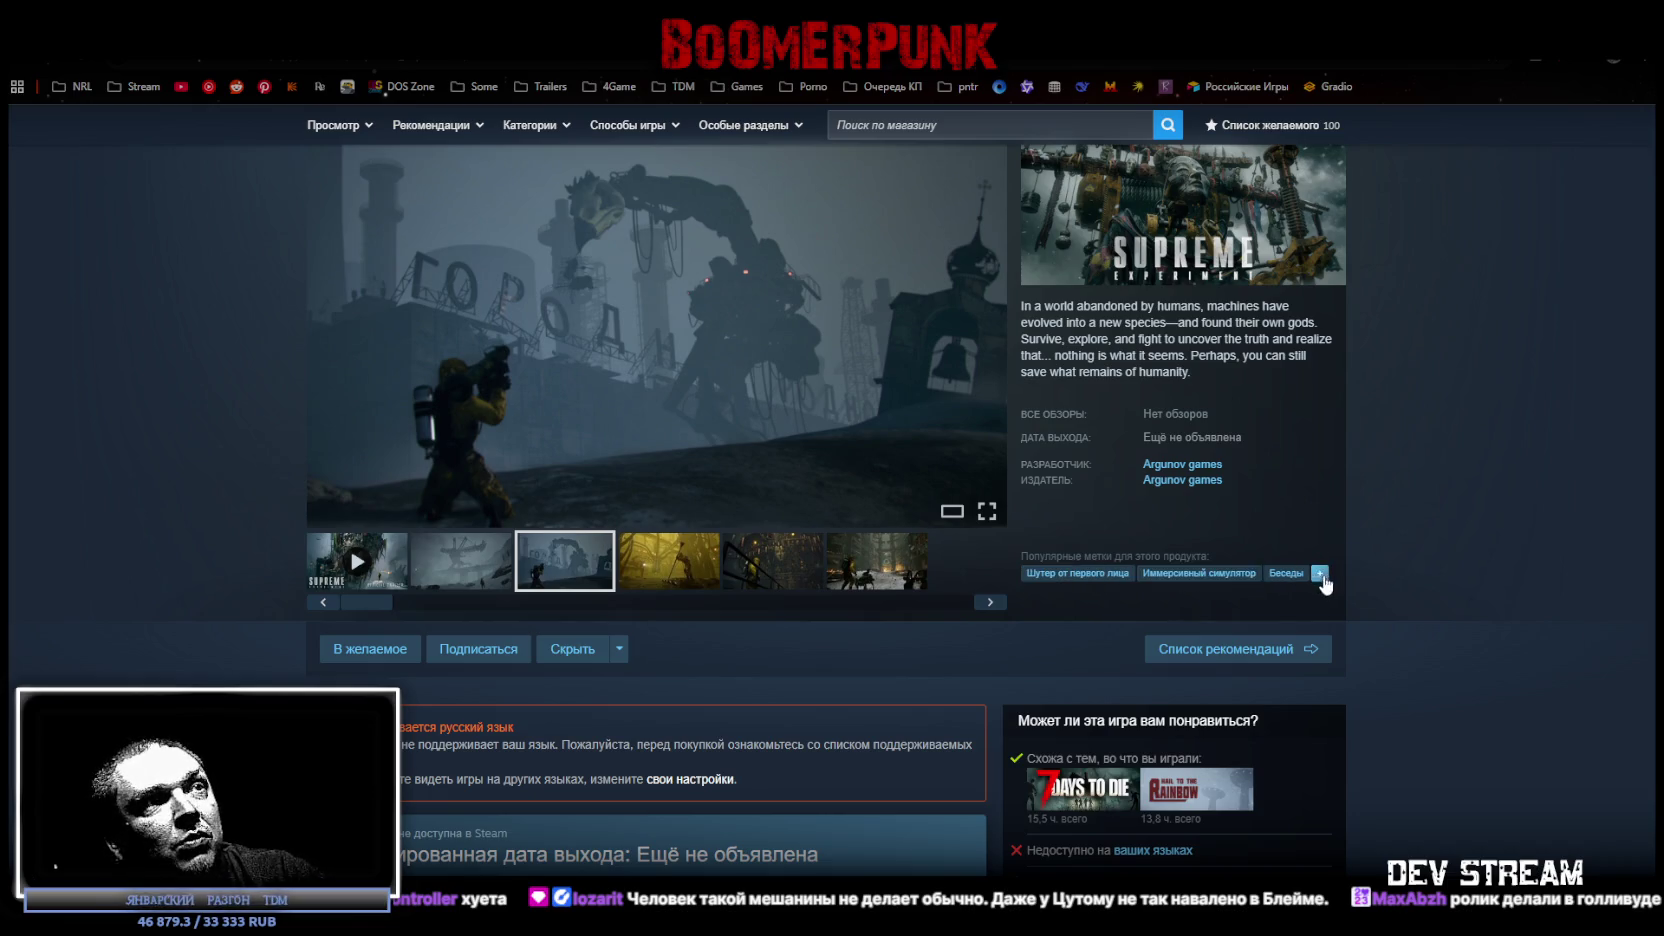
Add Supreme Experiment to the wishlist (101 items) and go to the Размена не Будет page.
scroll(835, 650, down, 2)
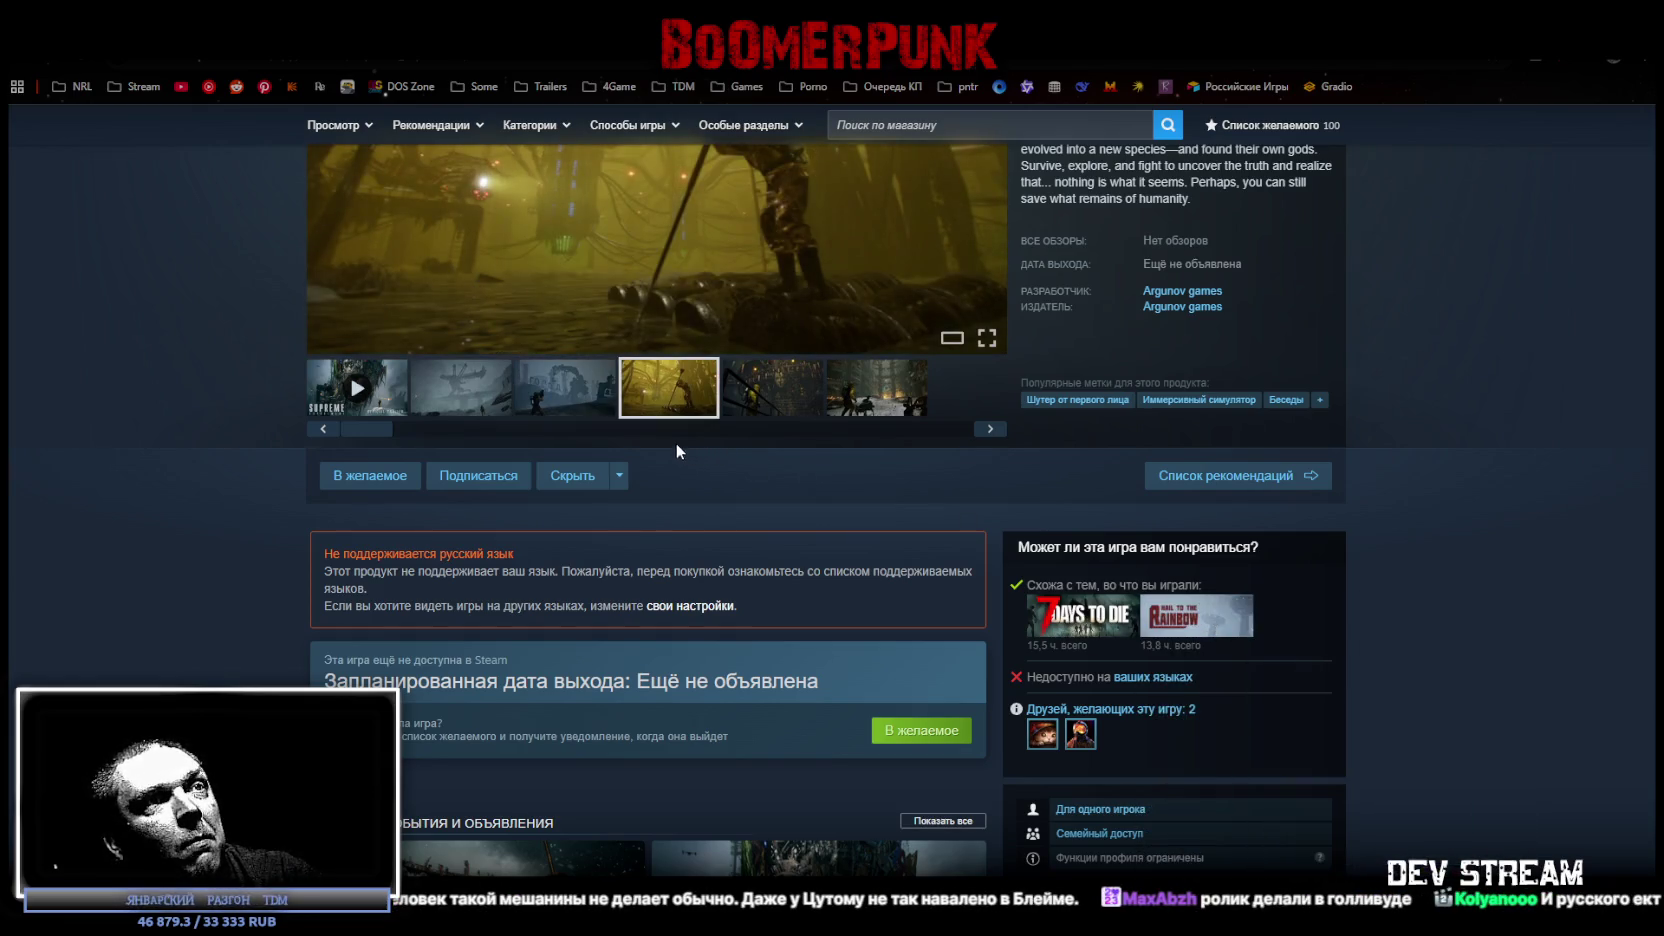
click(370, 476)
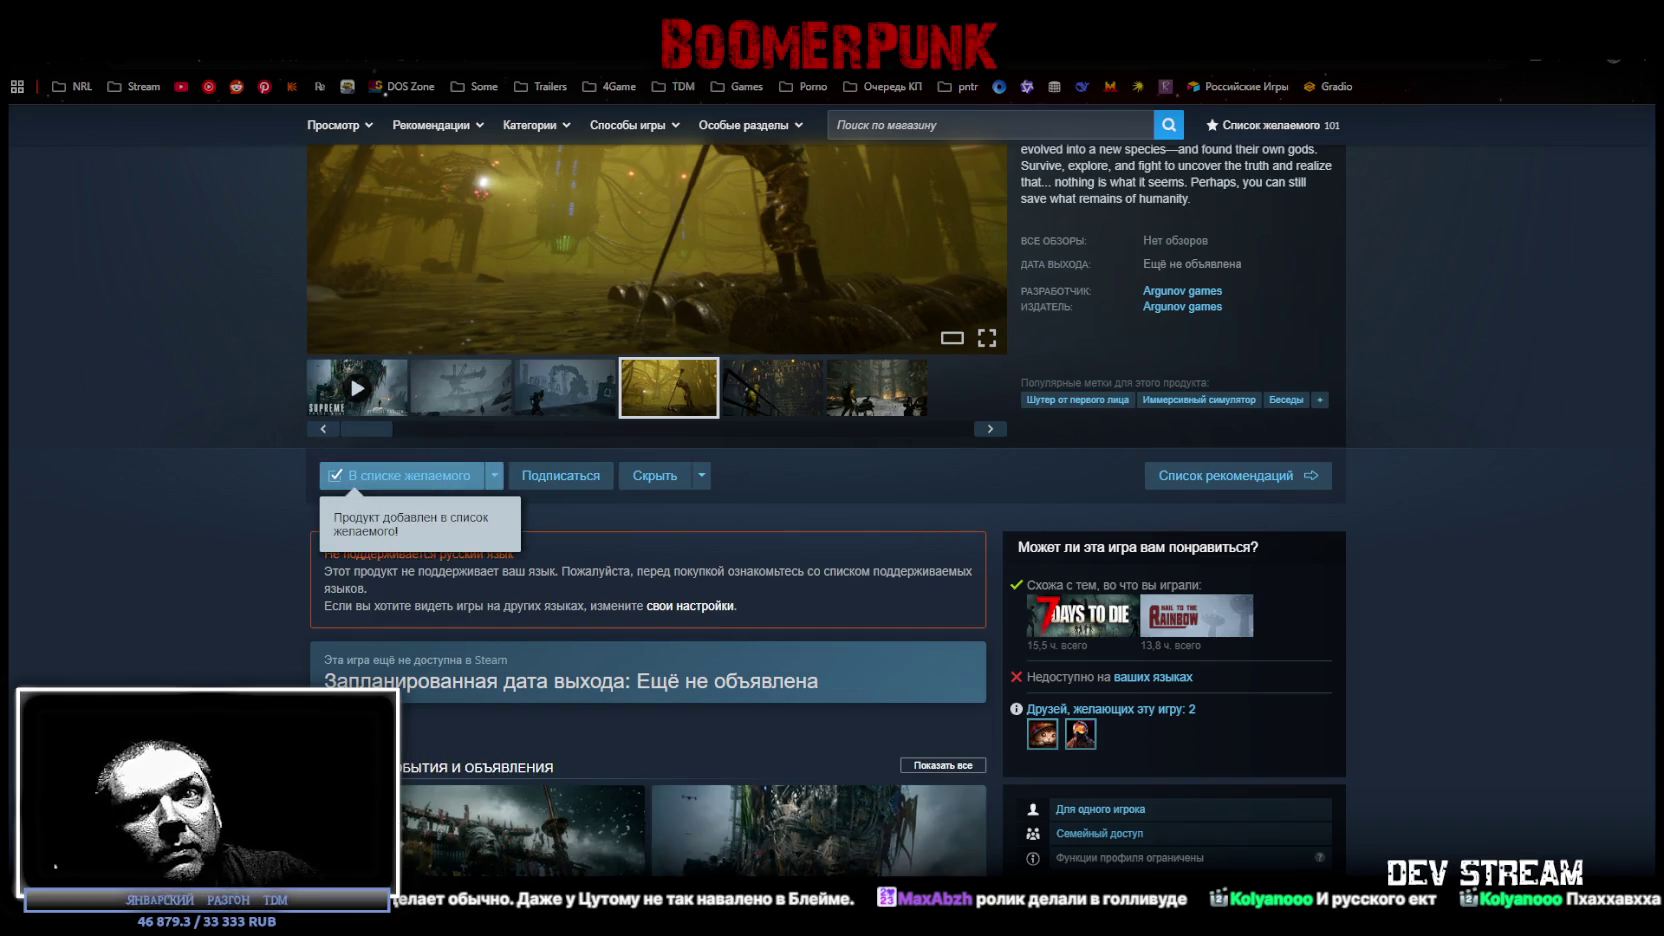
click(1238, 476)
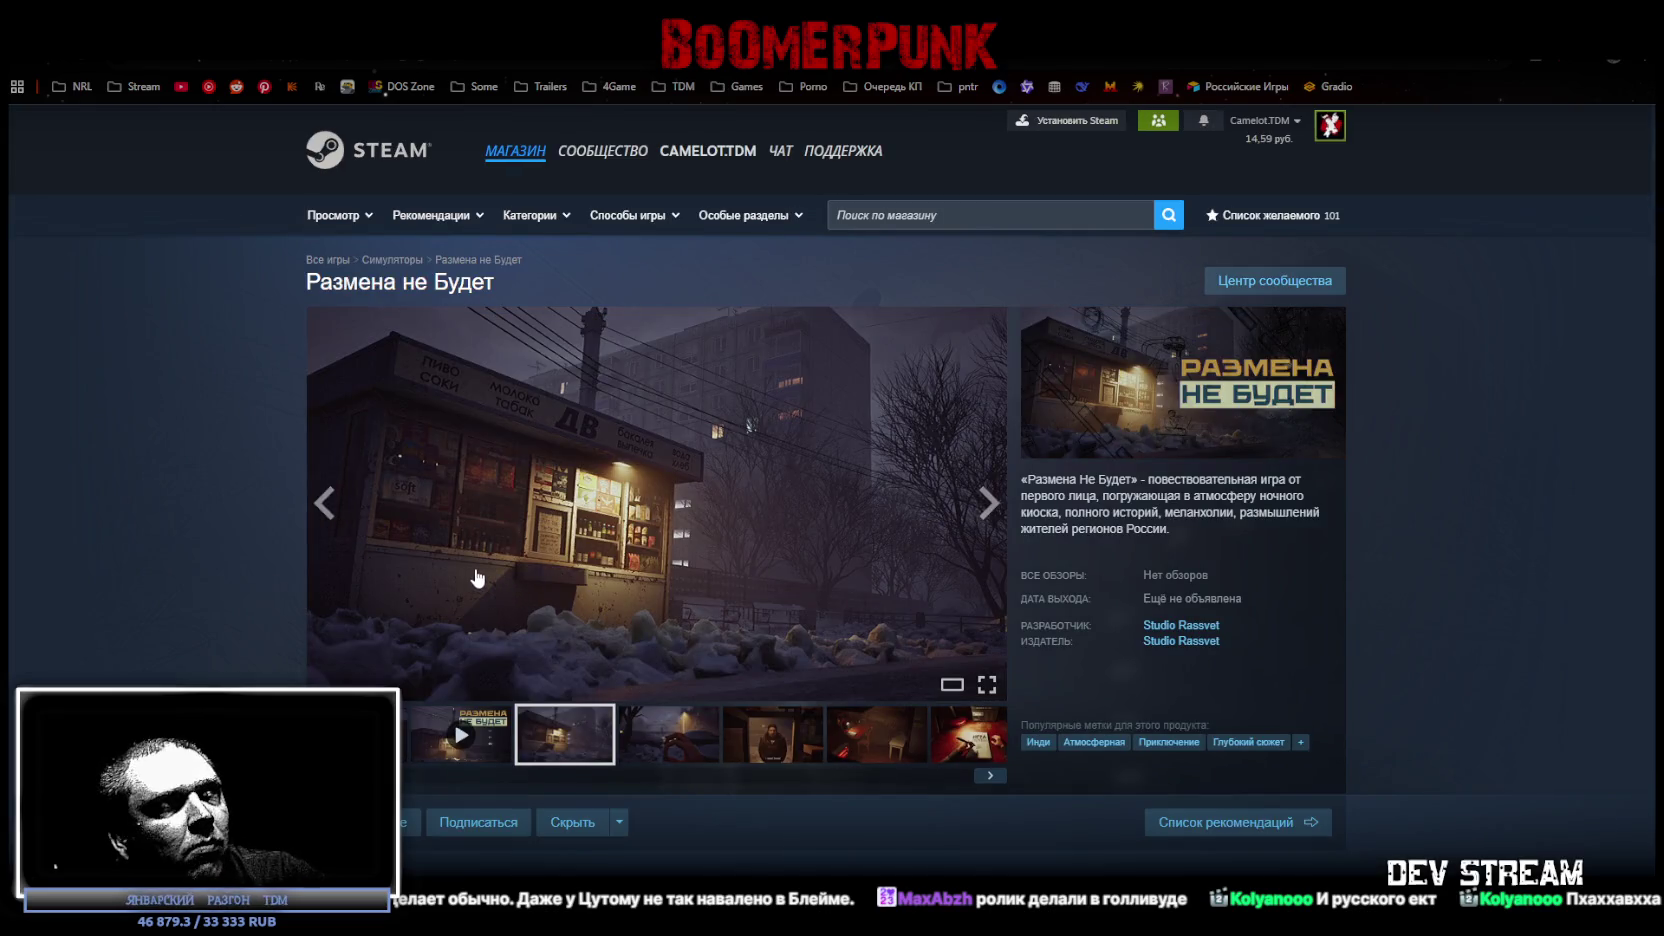
Load the 2:12 trailer 'Трейлер Первой Ночи' in the viewer, paused at 0:00.
click(770, 740)
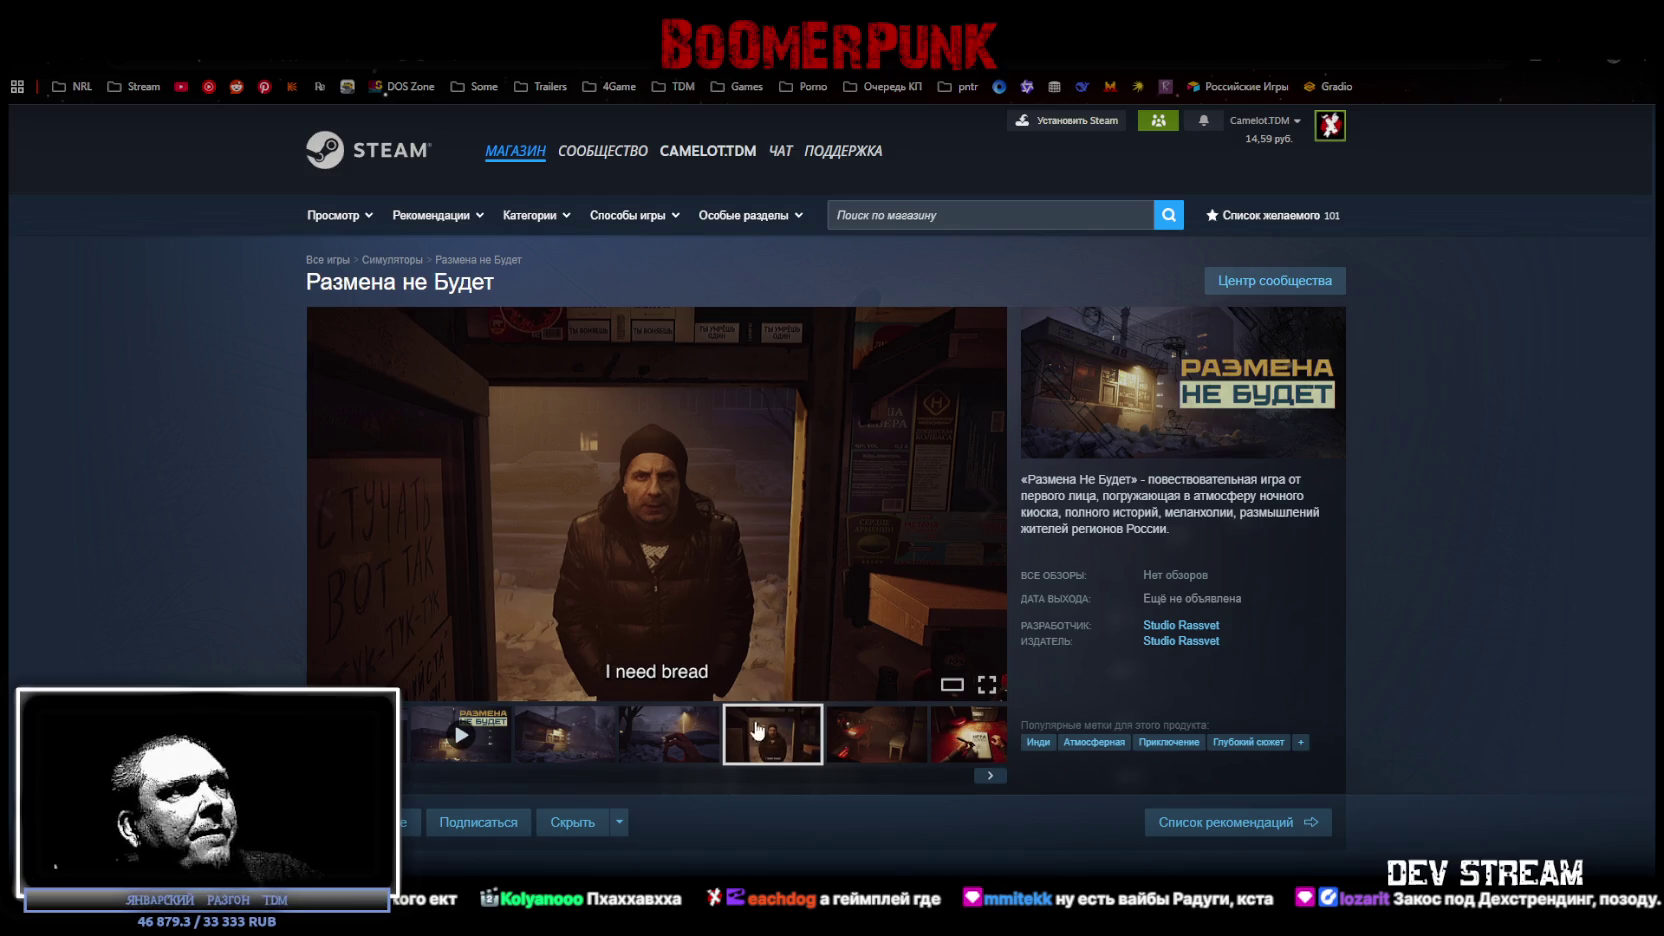
click(462, 738)
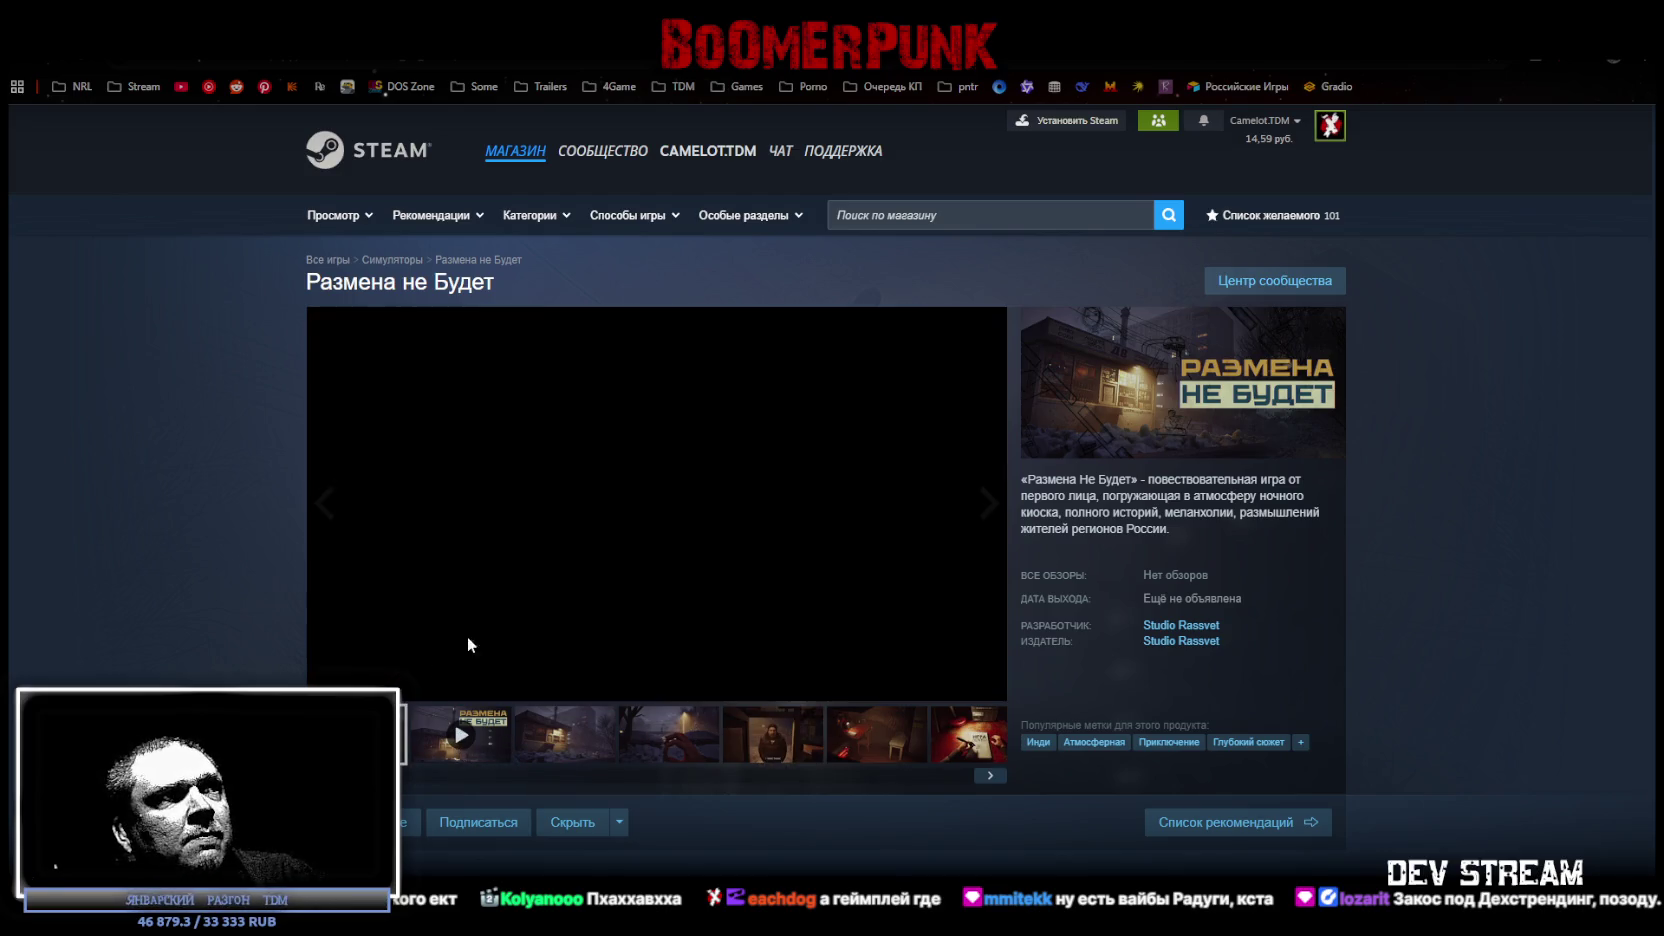
click(327, 684)
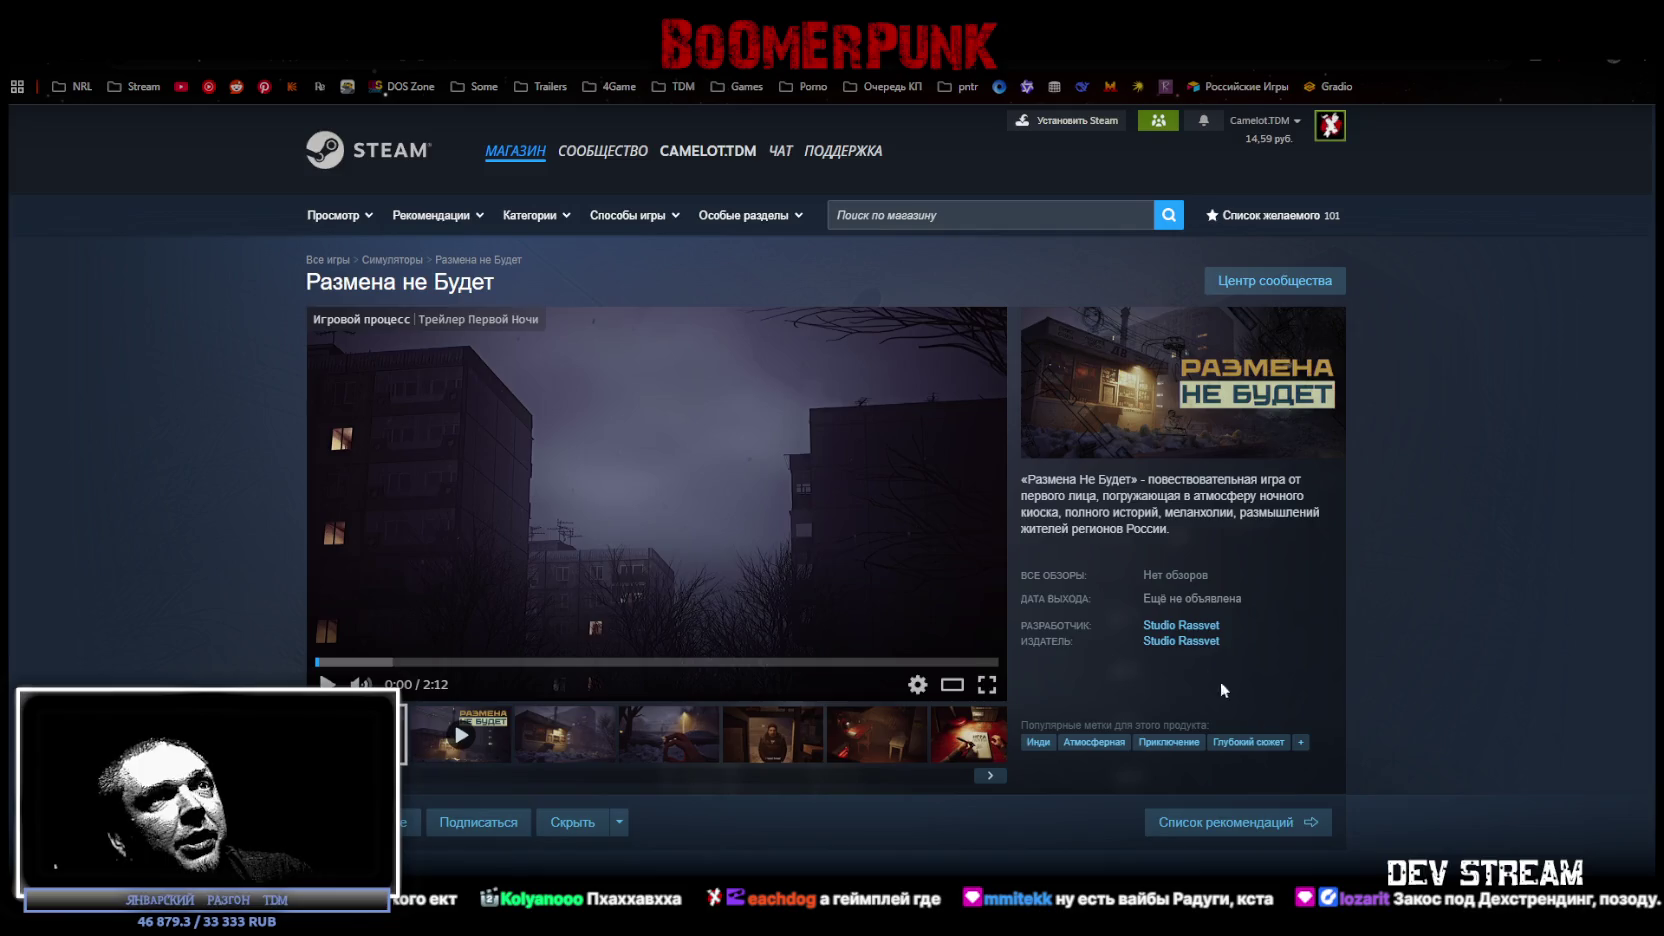
scroll(1231, 690, down, 3)
scroll(1072, 663, up, 3)
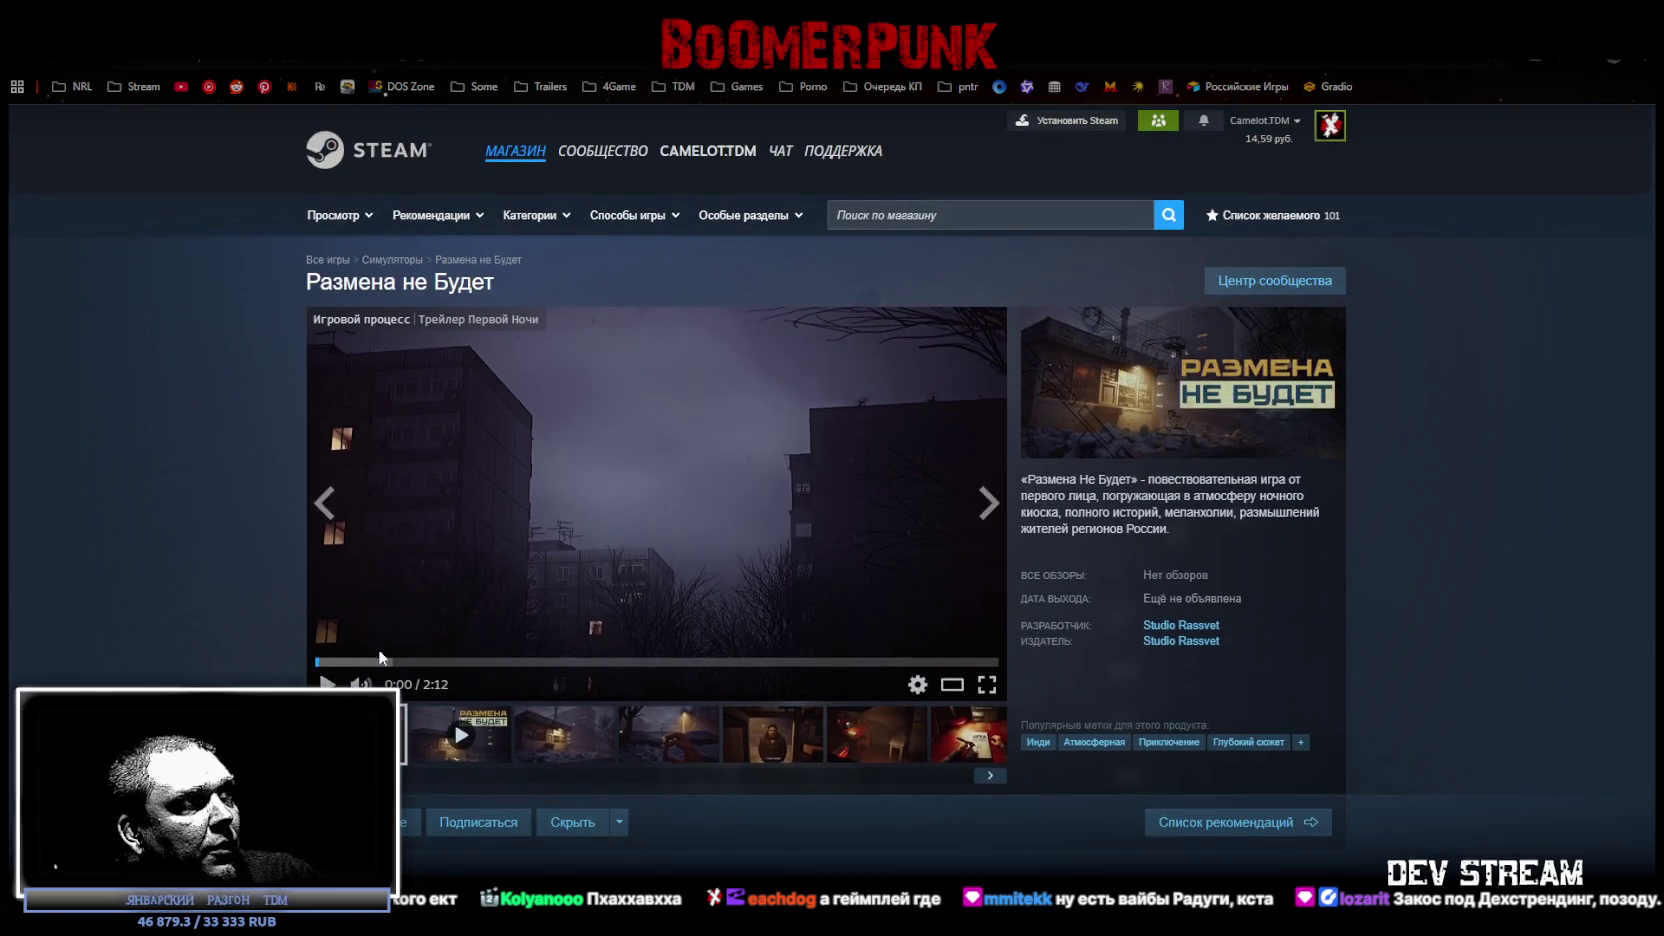